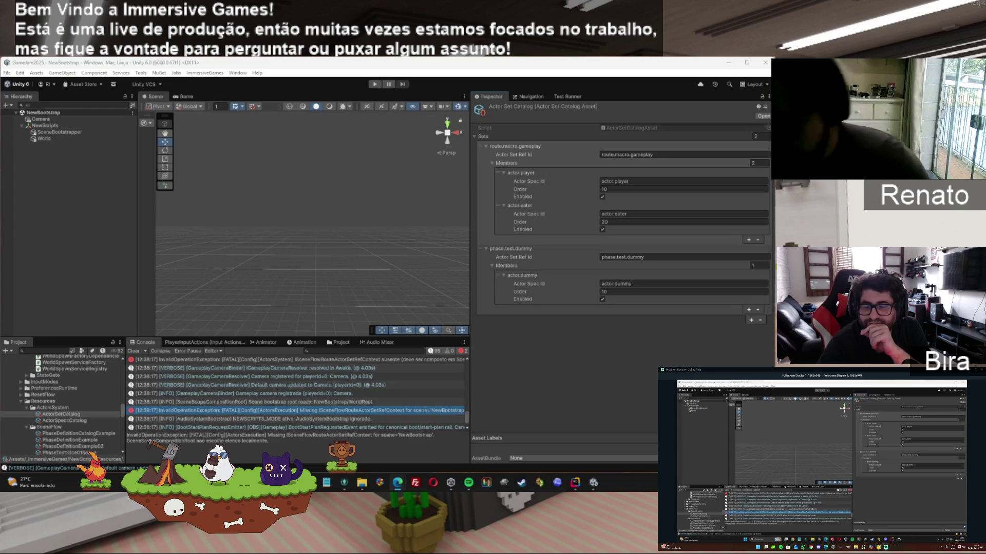
# Step: Open the Steam store from the system tray and scroll down the front page
pyautogui.click(942, 547)
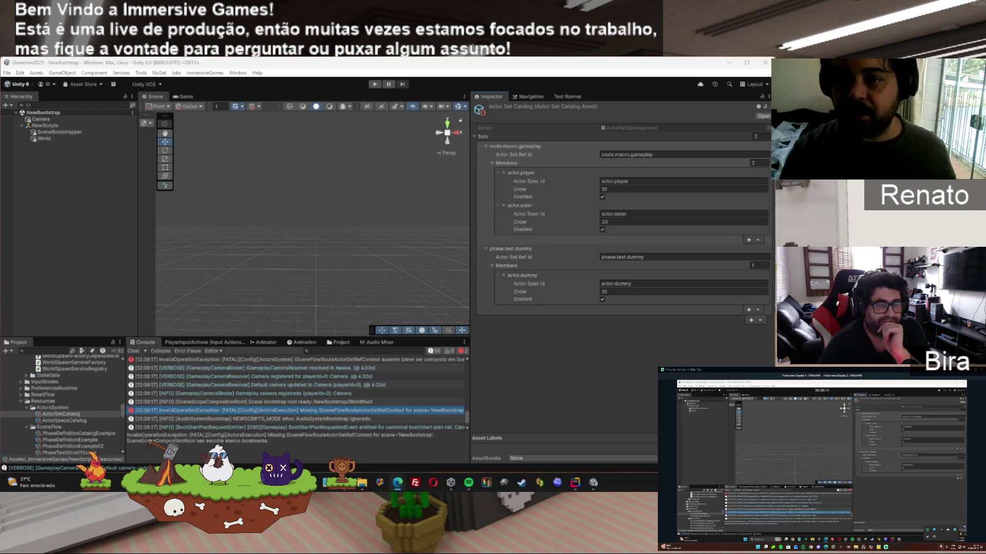
pyautogui.click(933, 537)
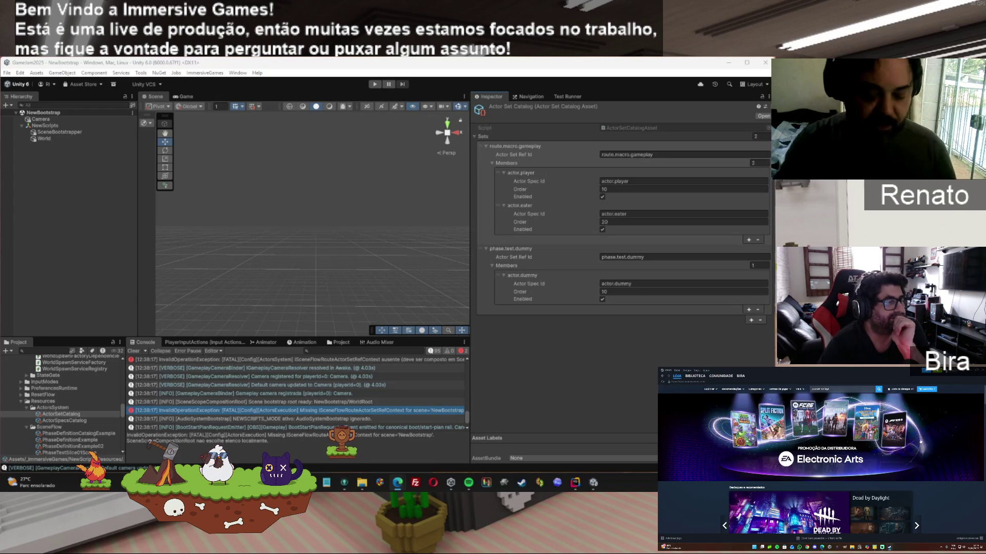
pyautogui.scroll(-5, 920, 441)
pyautogui.scroll(-5, 922, 446)
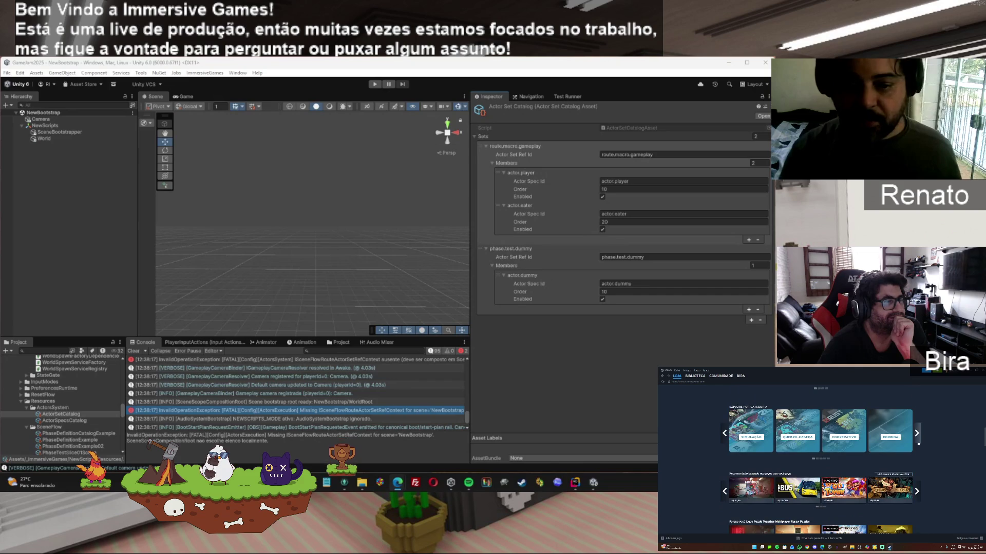
pyautogui.scroll(-10, 923, 445)
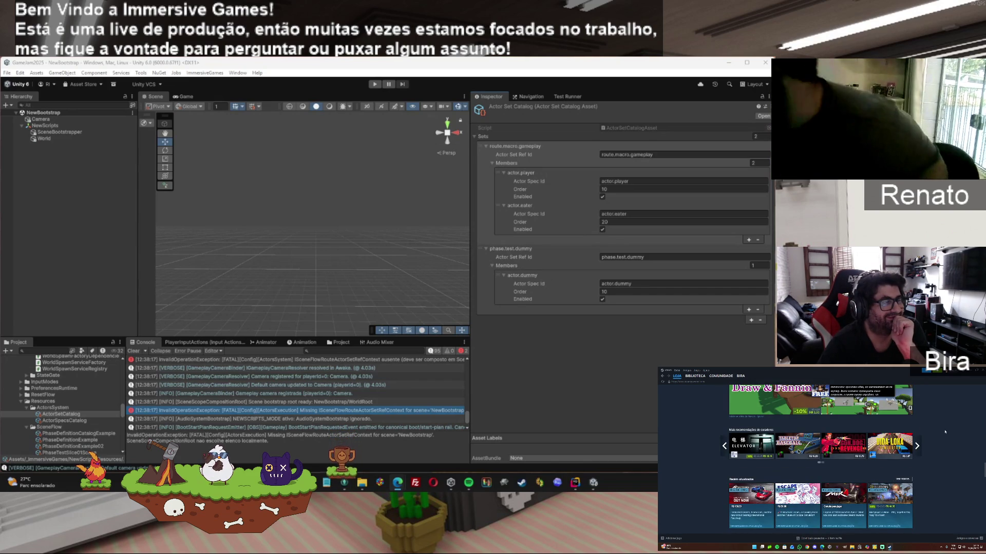
pyautogui.scroll(-2, 946, 444)
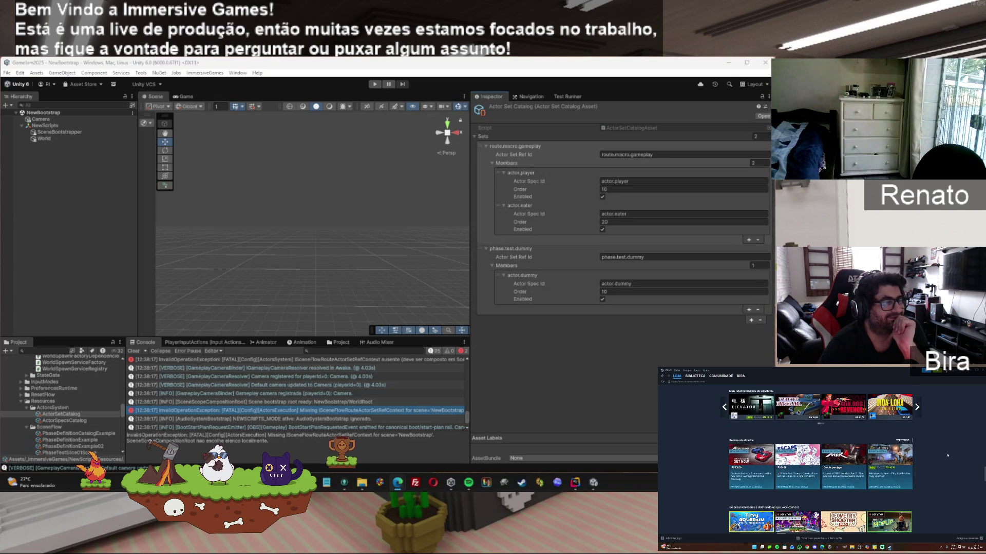
pyautogui.scroll(-3, 947, 455)
# Step: Scroll back through the Electronic Arts promotion, then open the account's wishlist
pyautogui.scroll(10, 951, 453)
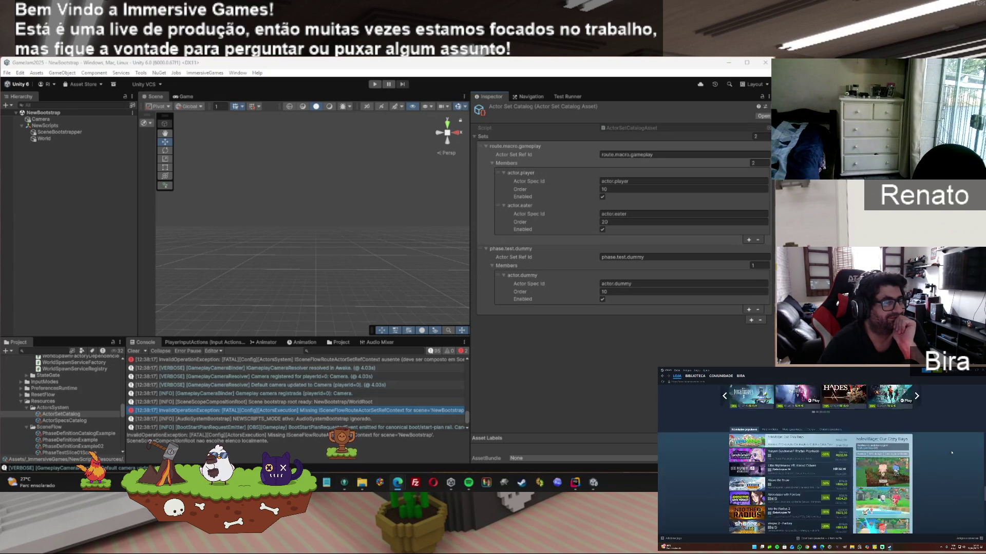
pyautogui.scroll(8, 952, 453)
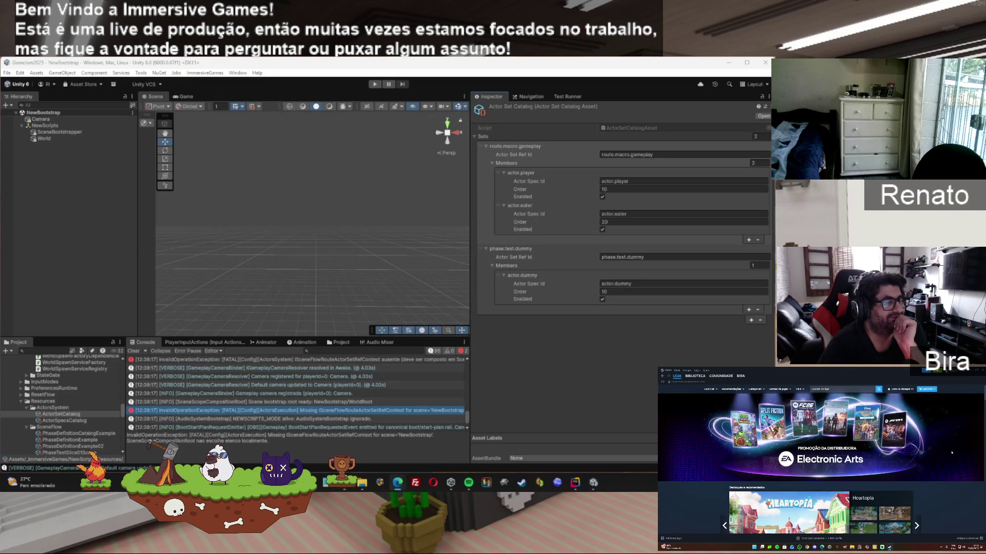
pyautogui.scroll(-3, 951, 453)
pyautogui.scroll(3, 853, 417)
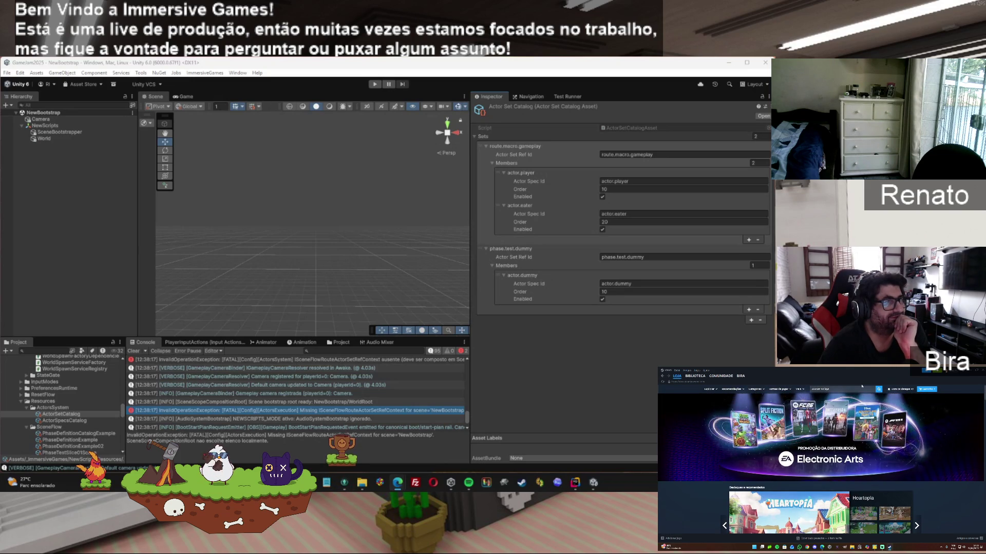
pyautogui.click(909, 391)
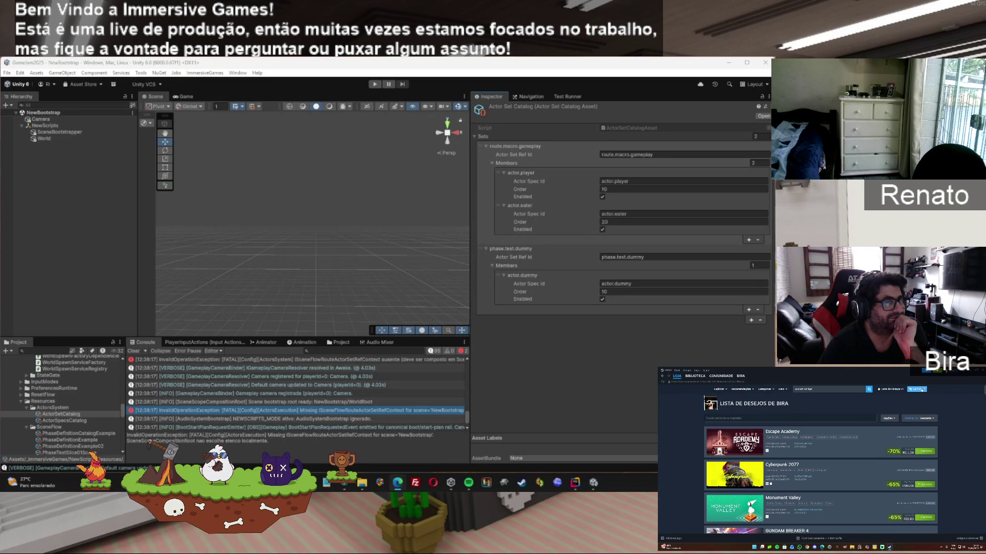
# Step: Remove REPLACED from the cart, leaving A Investigação Póstuma, and return to the store
pyautogui.click(922, 390)
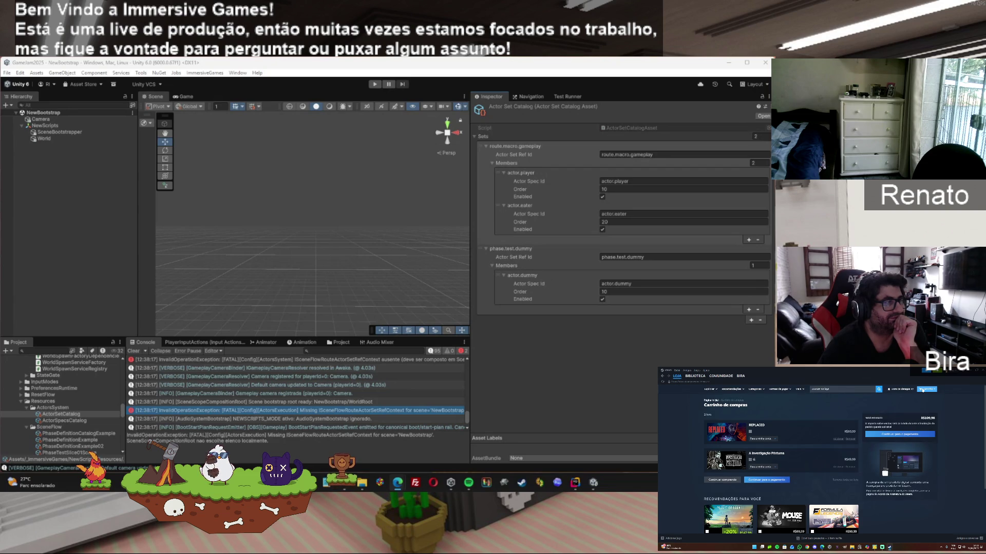
pyautogui.click(851, 439)
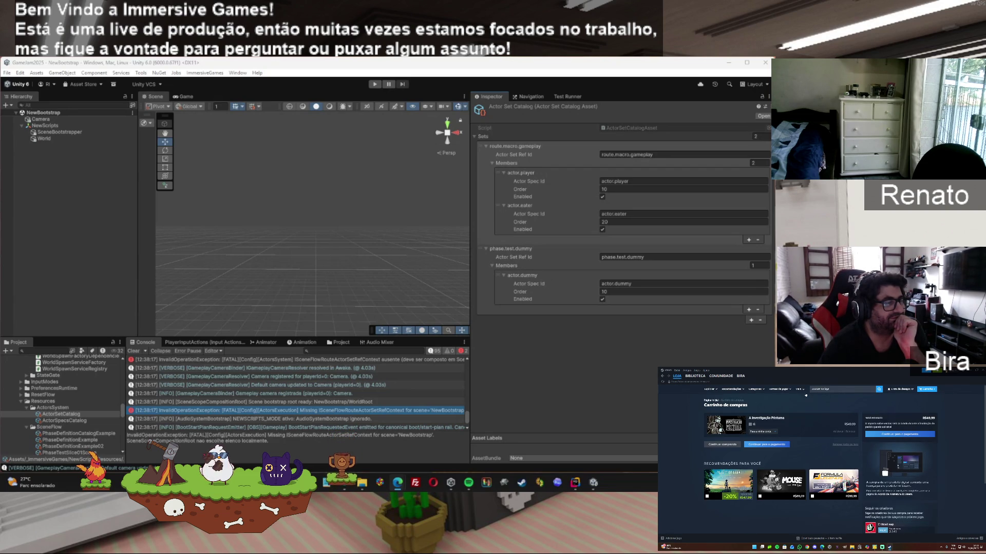
pyautogui.click(679, 383)
# Step: Scroll down through the Electronic Arts publisher promotion featuring Cities: Skylines II
pyautogui.scroll(-3, 913, 446)
pyautogui.scroll(-3, 918, 444)
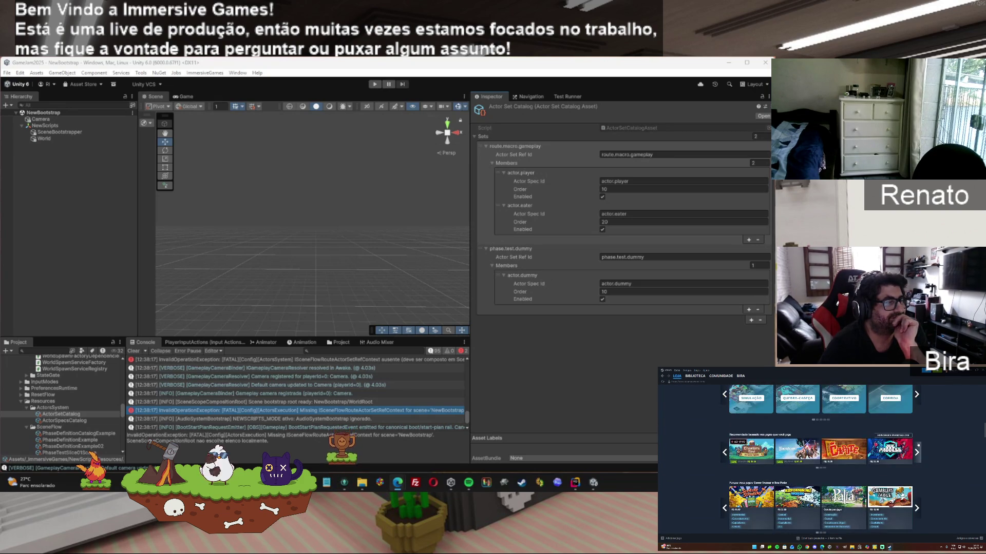
pyautogui.scroll(-2, 918, 444)
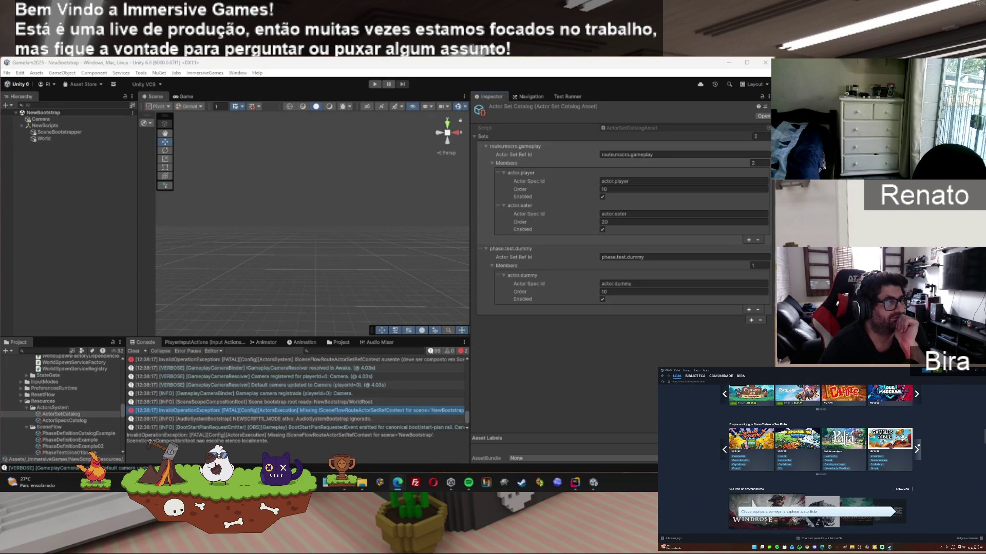
pyautogui.scroll(-3, 918, 445)
pyautogui.scroll(-3, 917, 444)
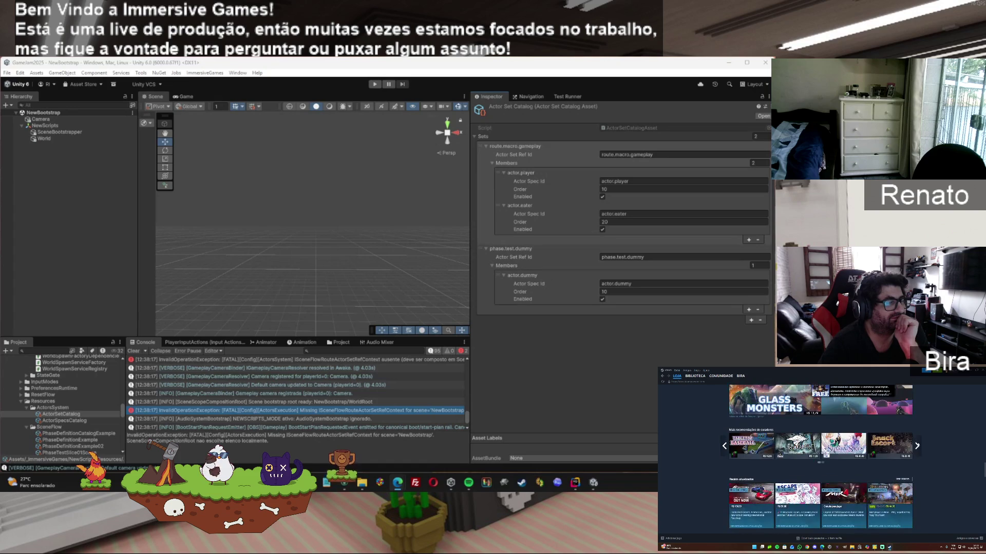
pyautogui.scroll(-1, 918, 444)
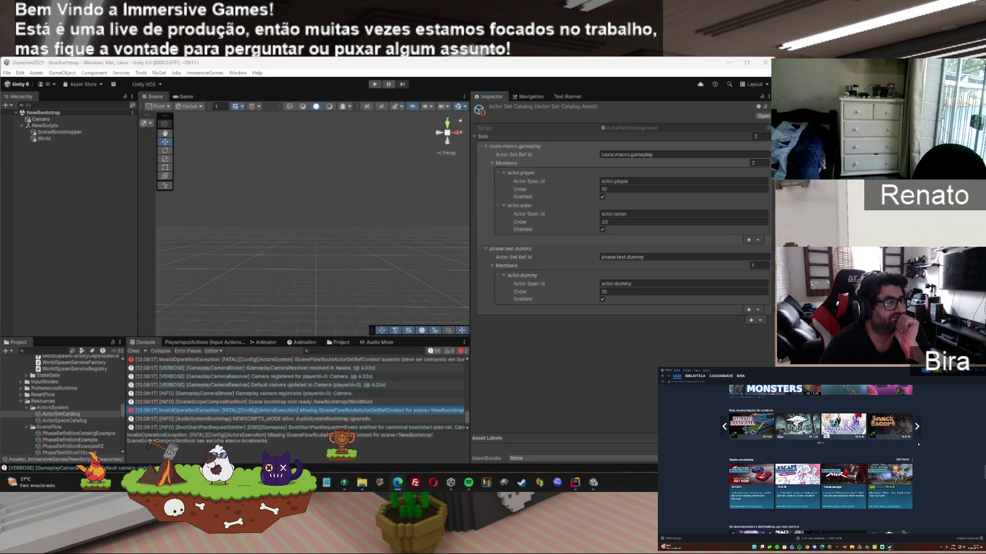
pyautogui.scroll(-1, 918, 445)
pyautogui.scroll(-2, 918, 445)
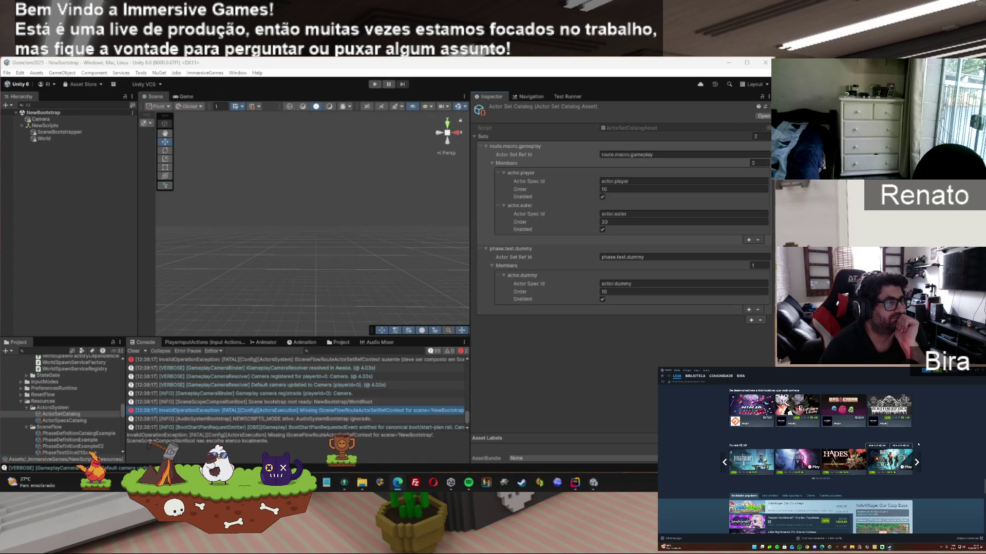
pyautogui.scroll(-3, 917, 445)
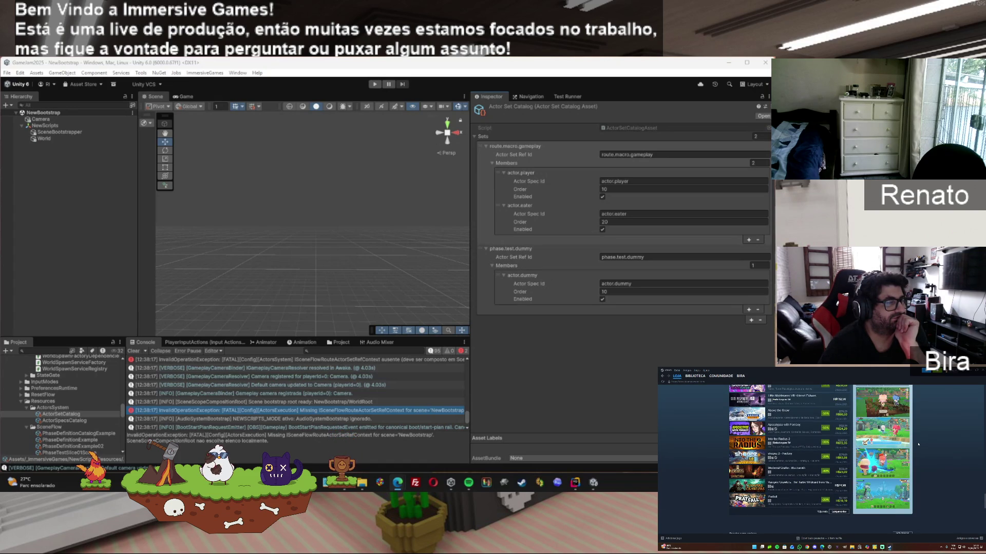
pyautogui.scroll(-5, 918, 445)
pyautogui.scroll(-5, 918, 445)
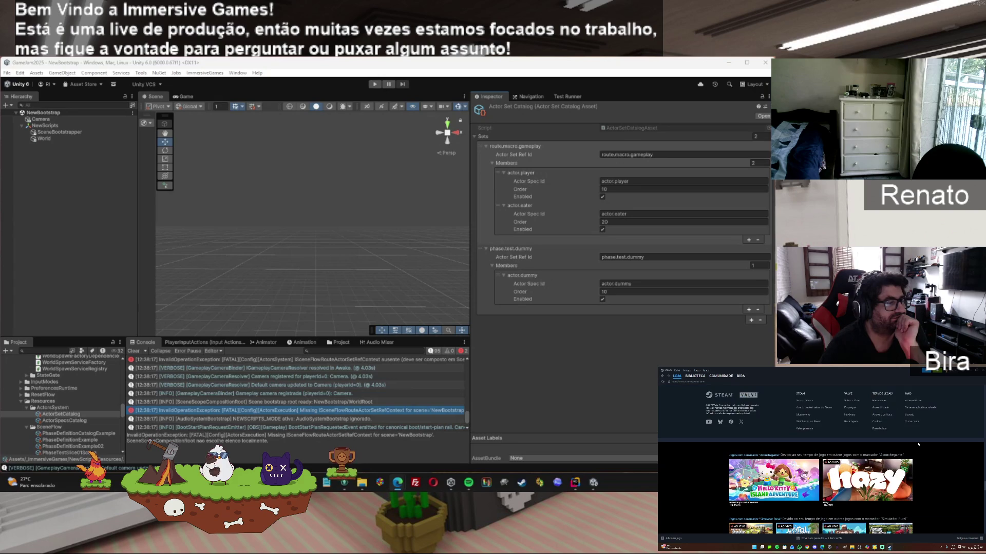
pyautogui.scroll(-5, 919, 442)
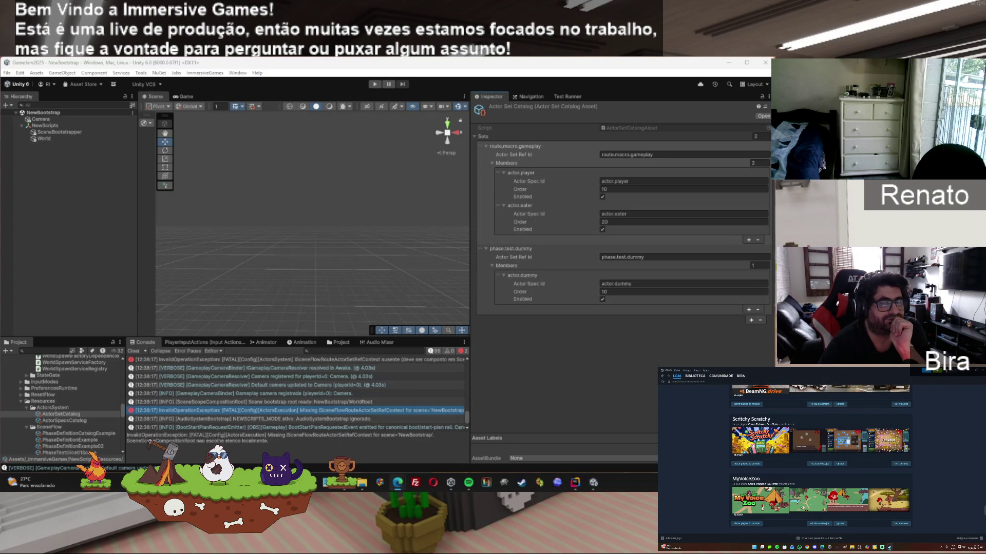
pyautogui.moveTo(984, 512); pyautogui.dragTo(984, 390)
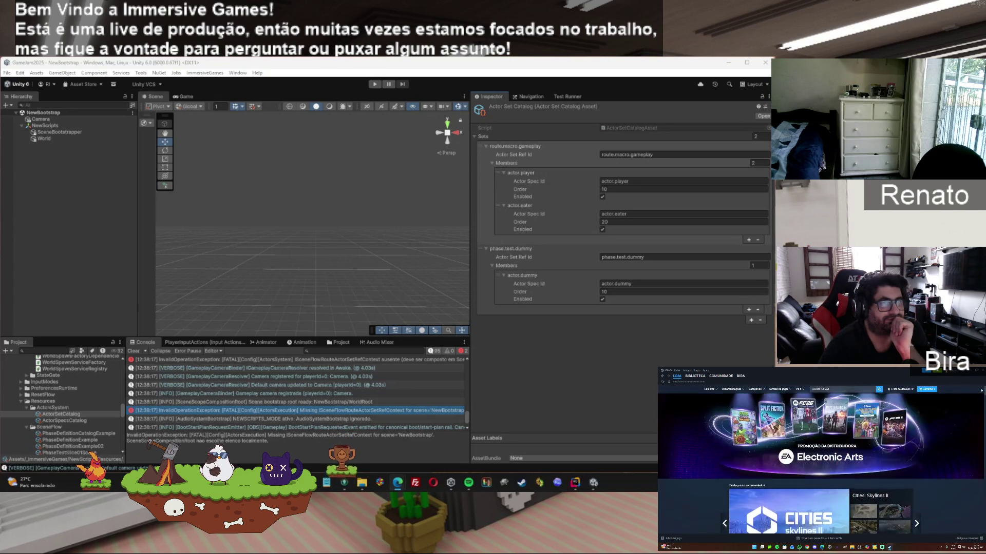
# Step: Reopen the wishlist and scroll through its discounted games
pyautogui.click(902, 390)
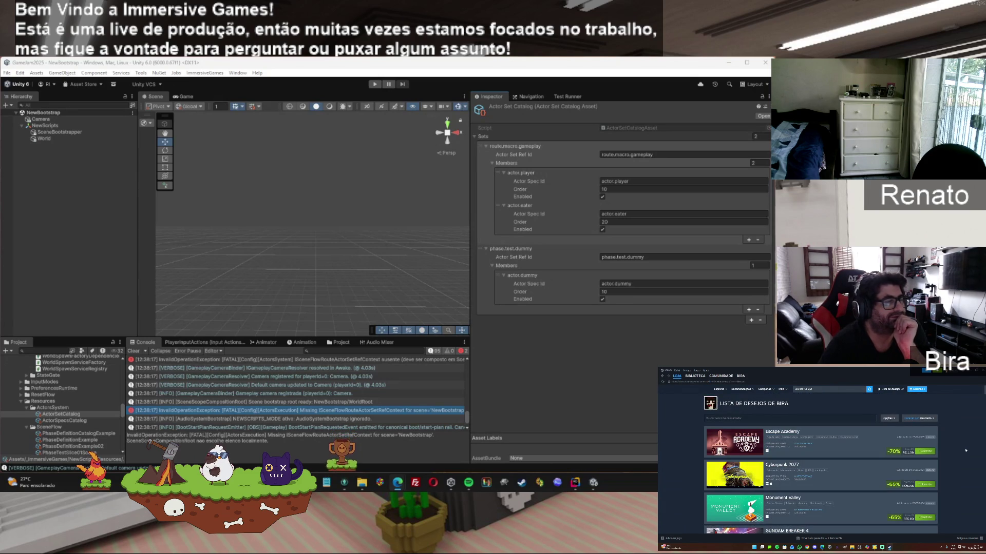
pyautogui.scroll(-3, 965, 447)
pyautogui.scroll(3, 965, 447)
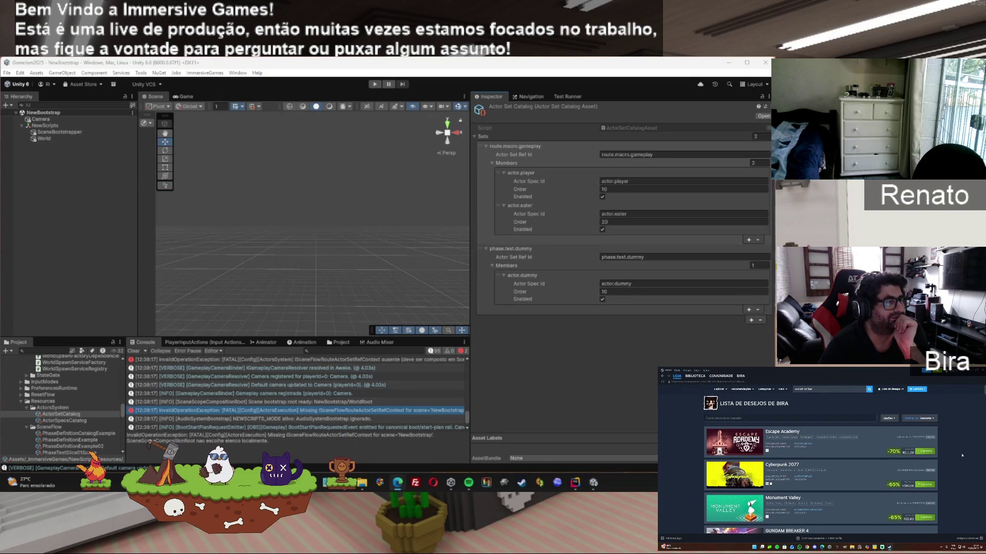
pyautogui.scroll(-3, 961, 455)
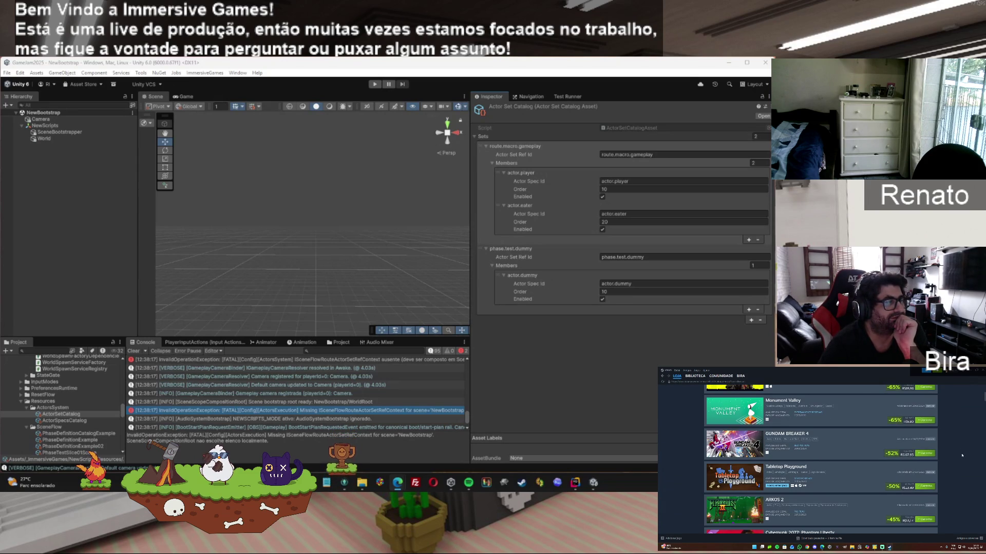
pyautogui.scroll(-2, 962, 455)
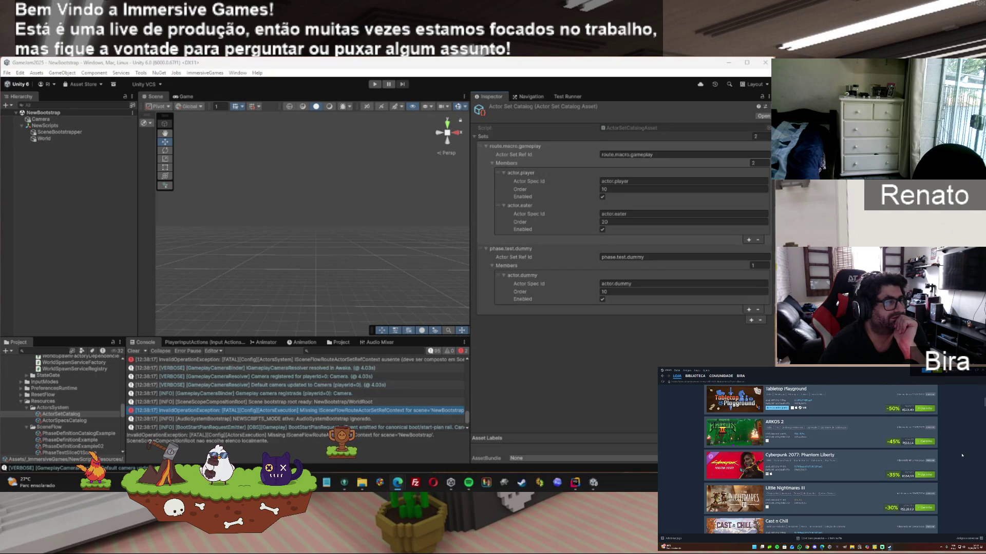
pyautogui.scroll(-1, 962, 455)
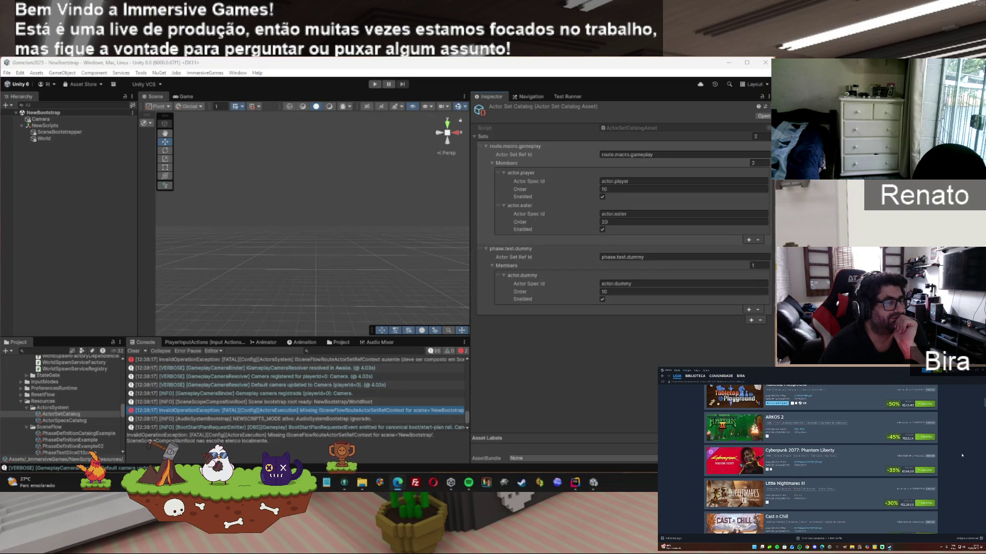
pyautogui.scroll(-2, 962, 455)
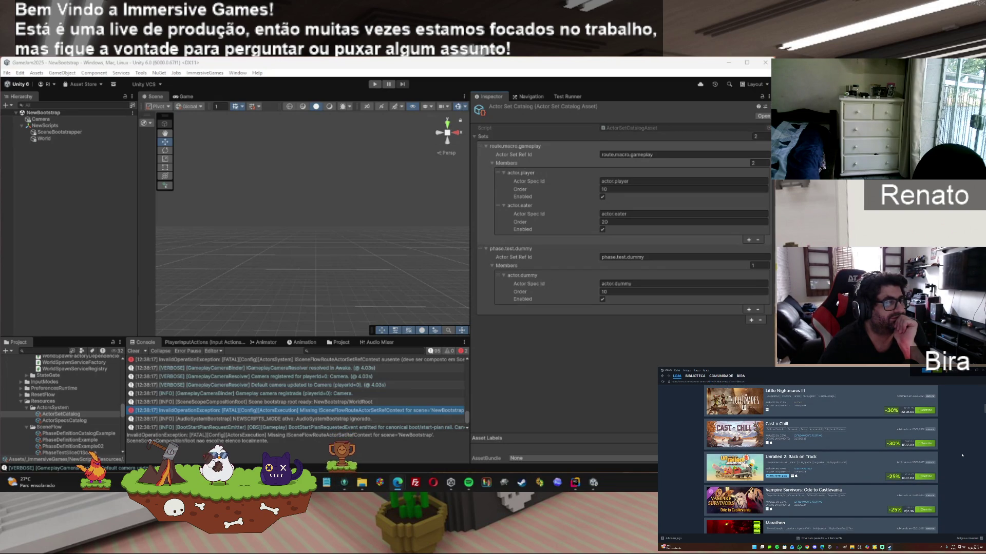
pyautogui.scroll(-1, 962, 455)
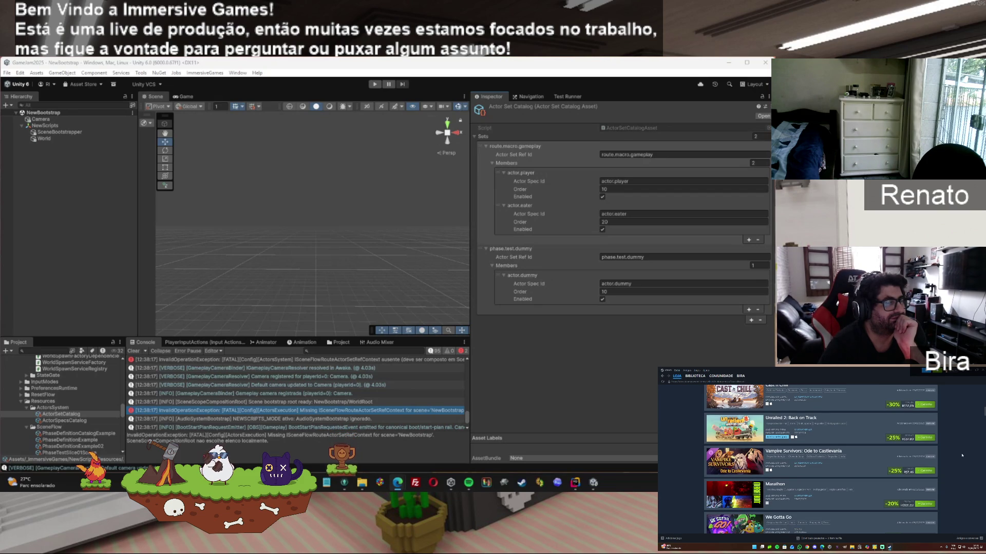
pyautogui.scroll(-1, 961, 455)
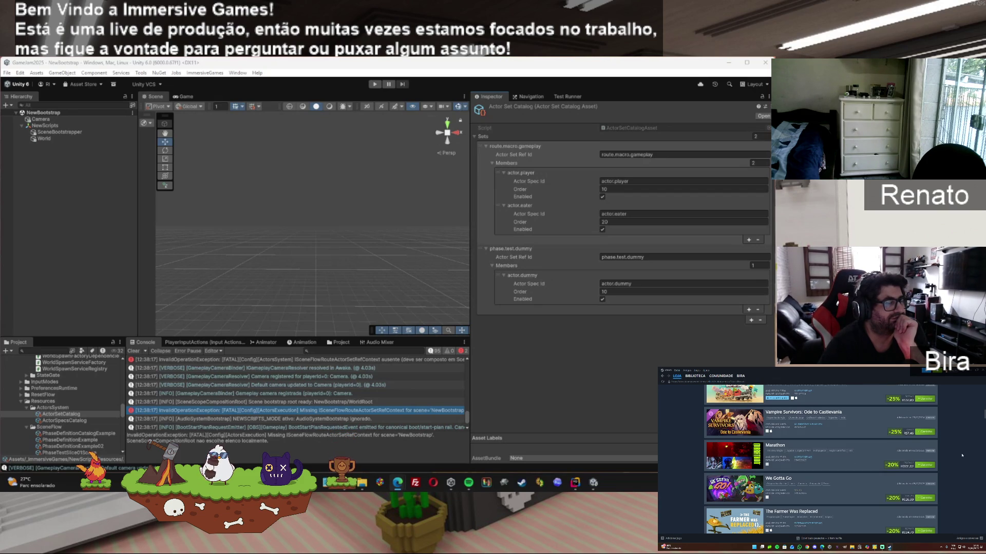
pyautogui.scroll(-1, 962, 455)
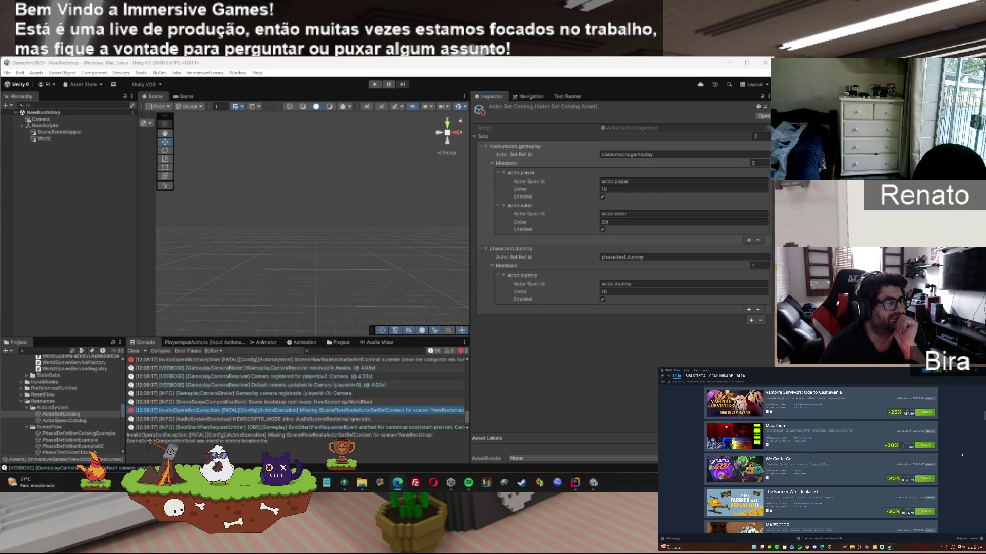
pyautogui.scroll(-1, 961, 455)
pyautogui.scroll(-2, 962, 455)
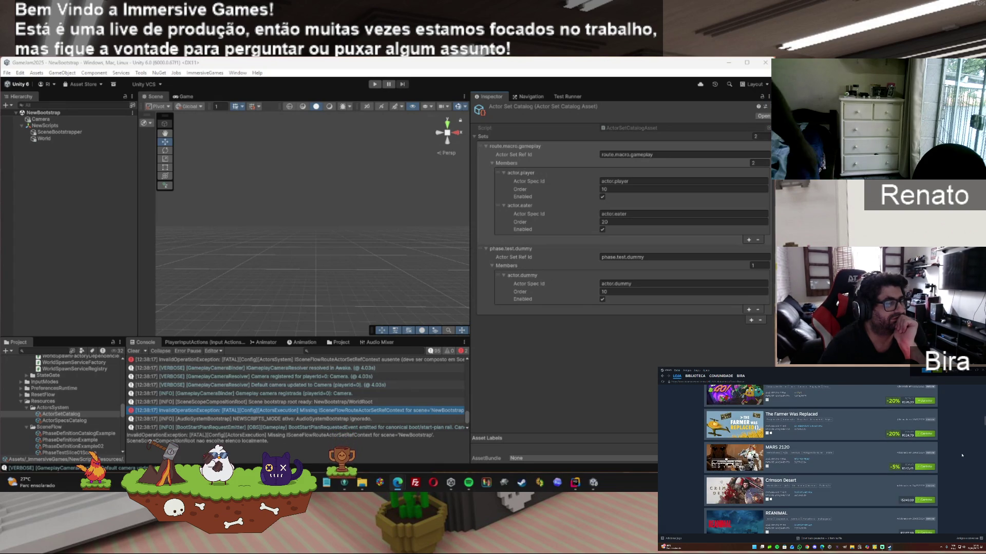
pyautogui.scroll(-1, 961, 455)
pyautogui.scroll(5, 962, 455)
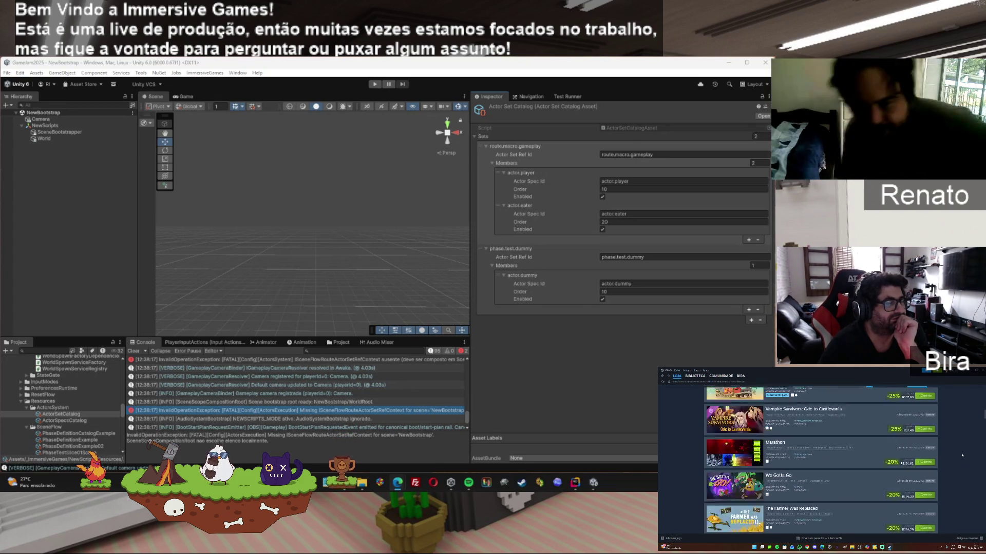
# Step: Go to the BIBLIOTECA library home and open the River Attack game page
pyautogui.moveTo(677, 377)
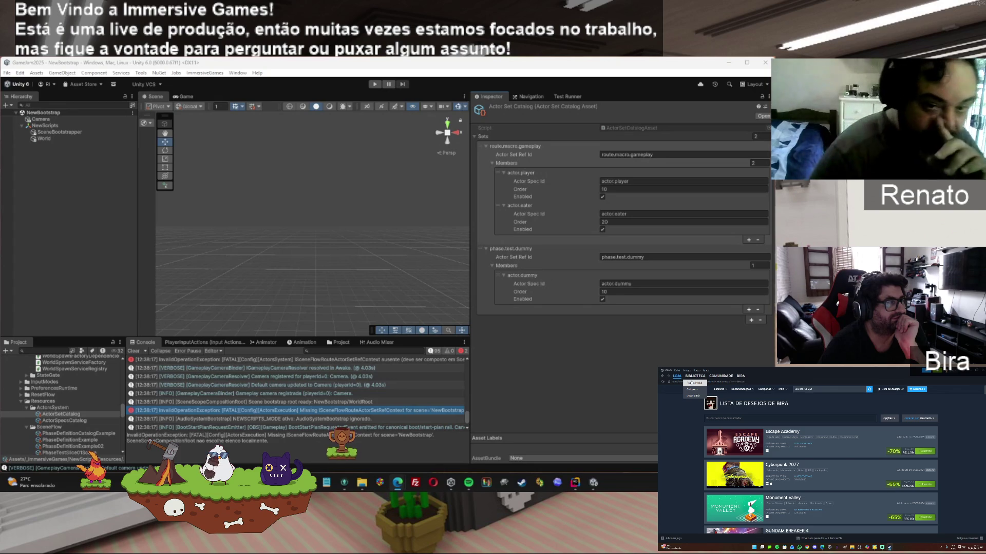
pyautogui.click(691, 383)
pyautogui.scroll(10, 702, 471)
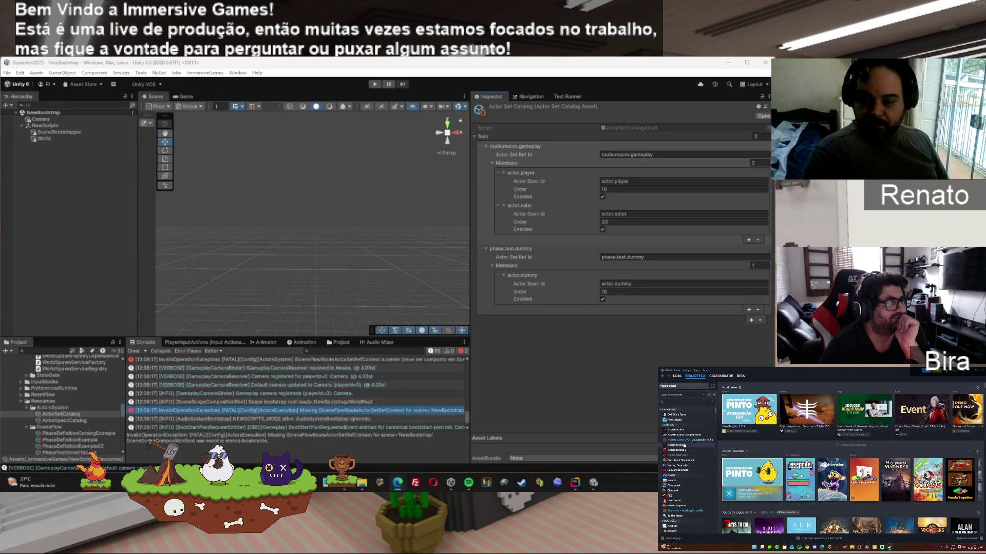
pyautogui.click(674, 420)
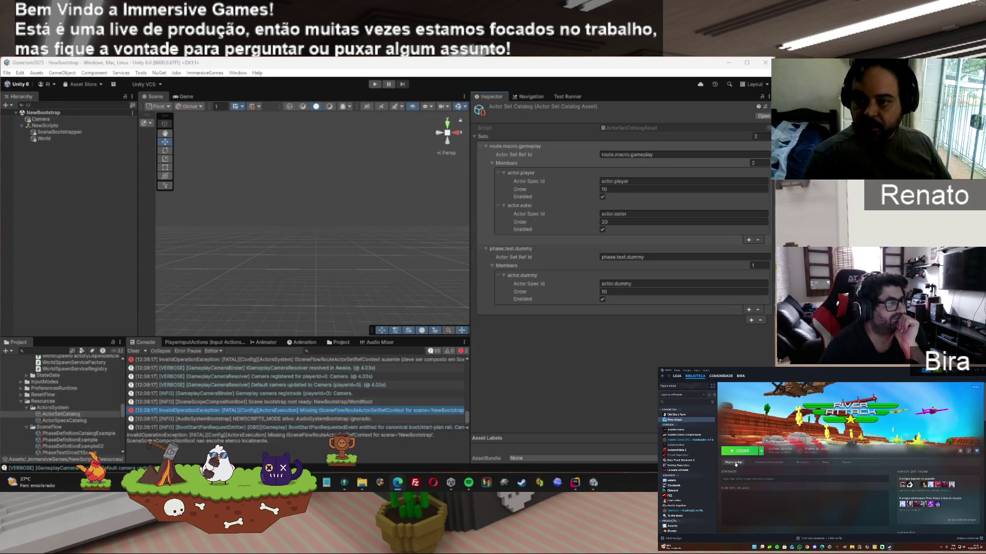
pyautogui.click(734, 464)
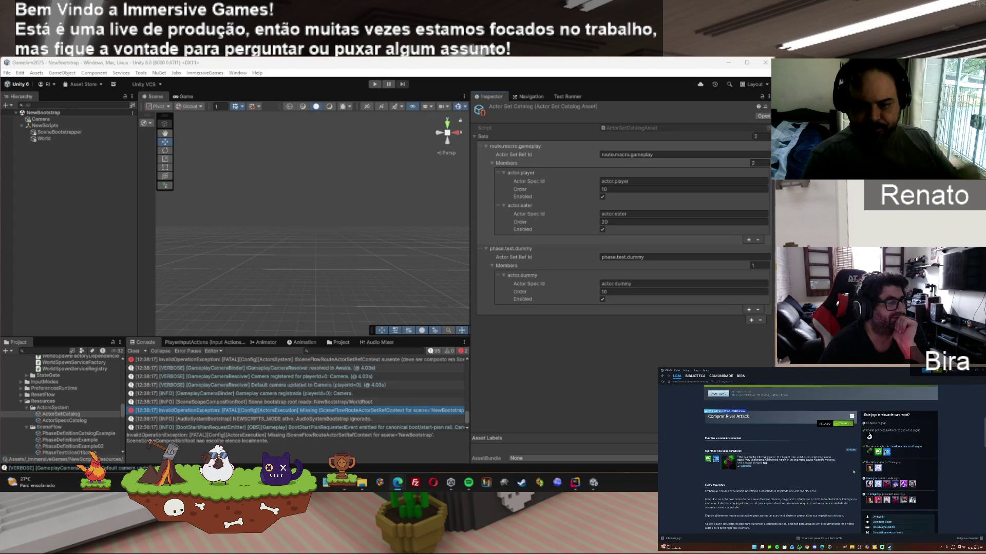
pyautogui.scroll(-10, 853, 472)
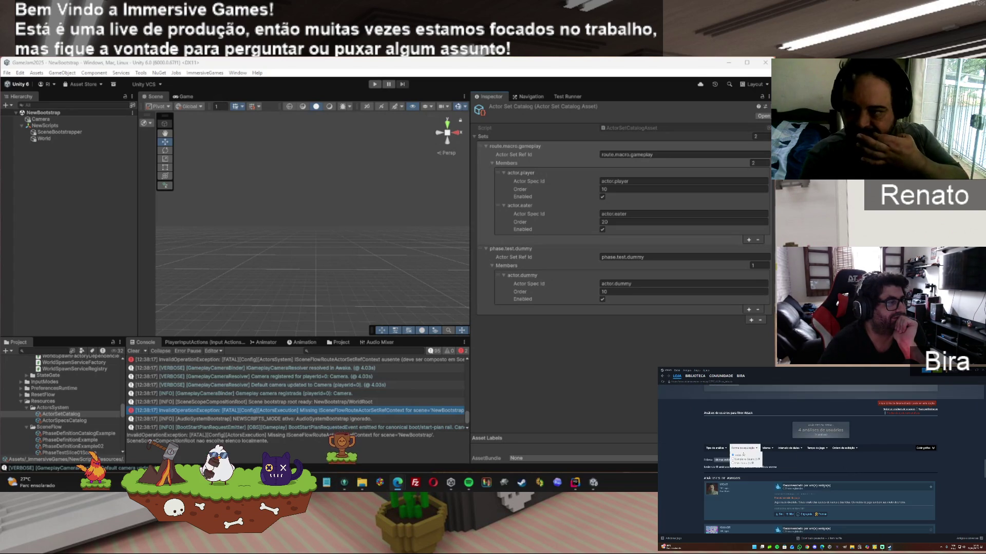
pyautogui.click(735, 461)
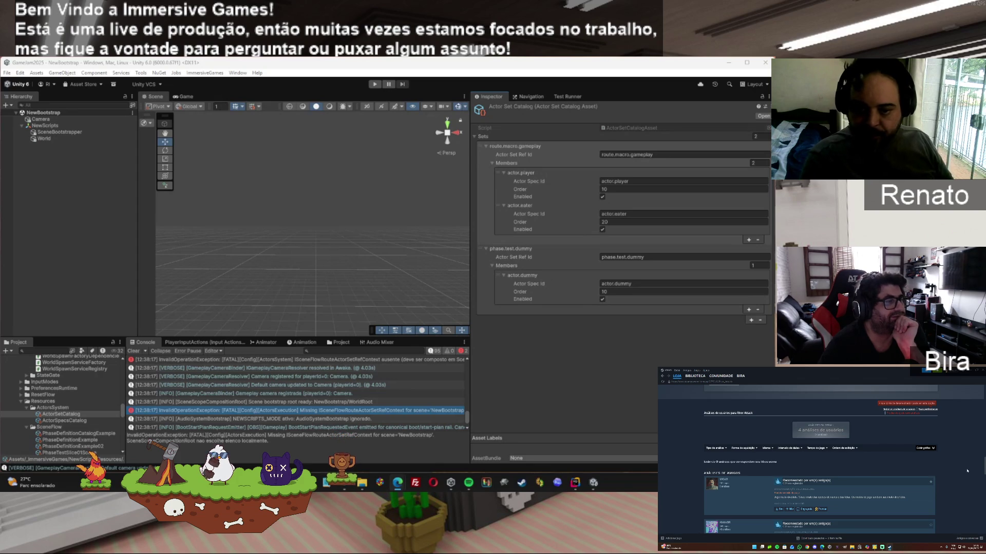
pyautogui.scroll(-3, 967, 471)
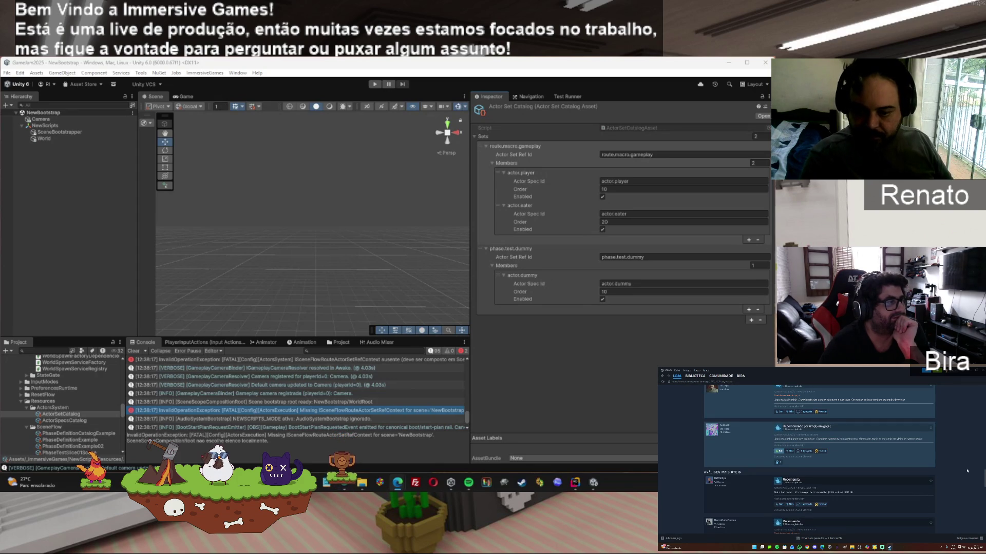
pyautogui.scroll(-5, 967, 471)
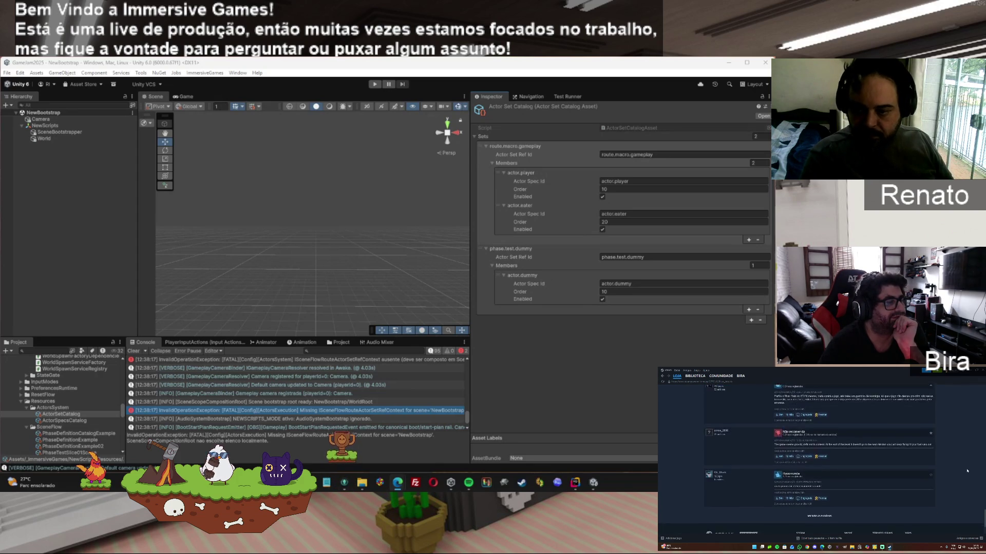
pyautogui.scroll(10, 967, 470)
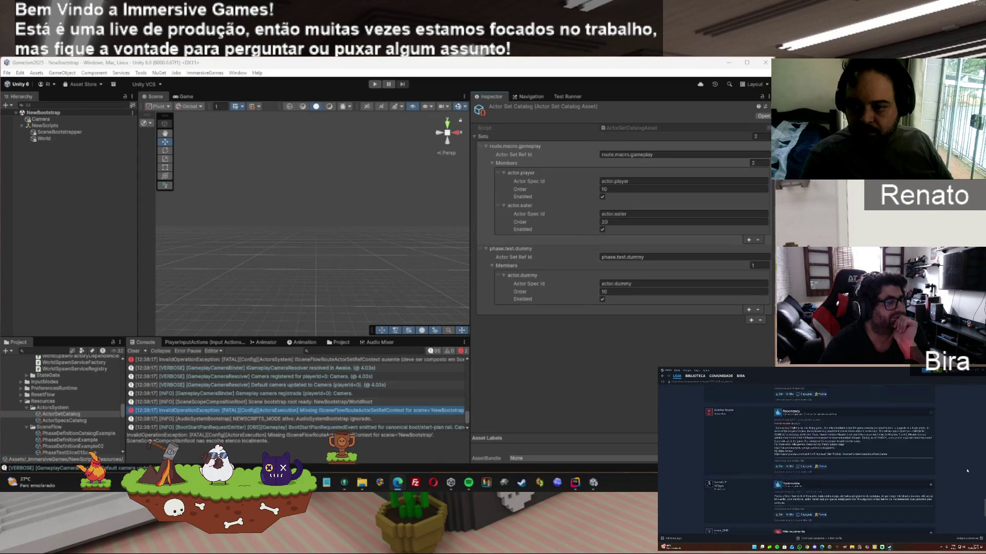
pyautogui.hotkey('alt', 'Left')
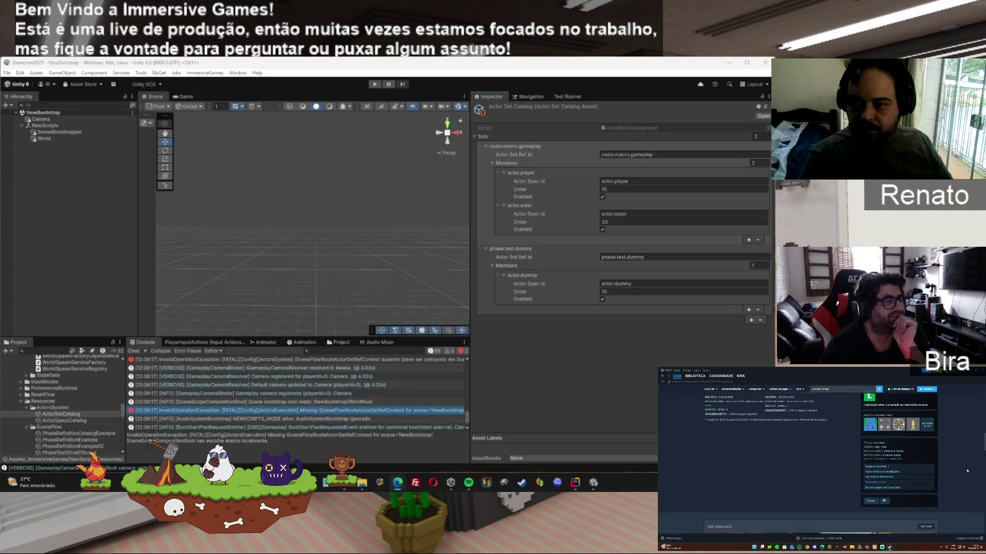
pyautogui.scroll(1, 967, 470)
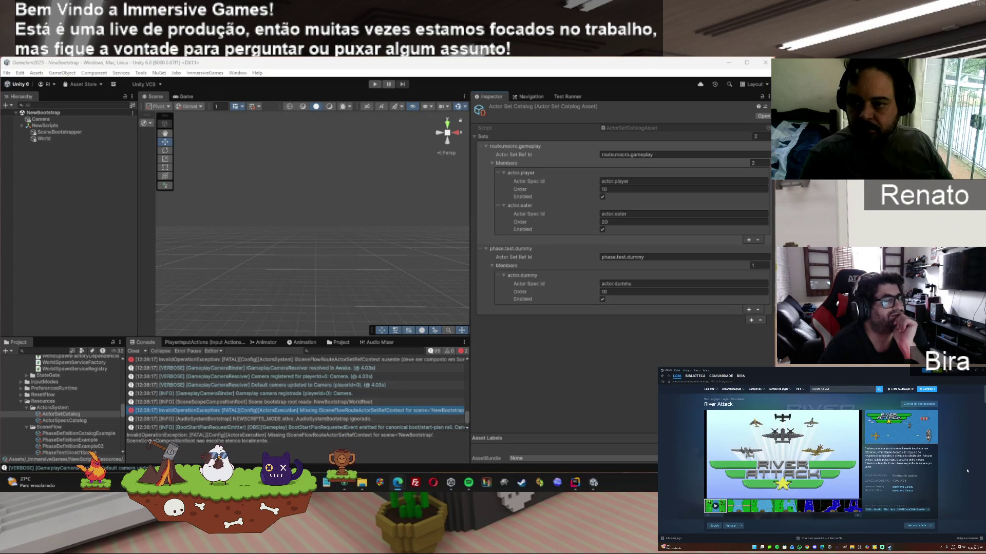
pyautogui.click(695, 376)
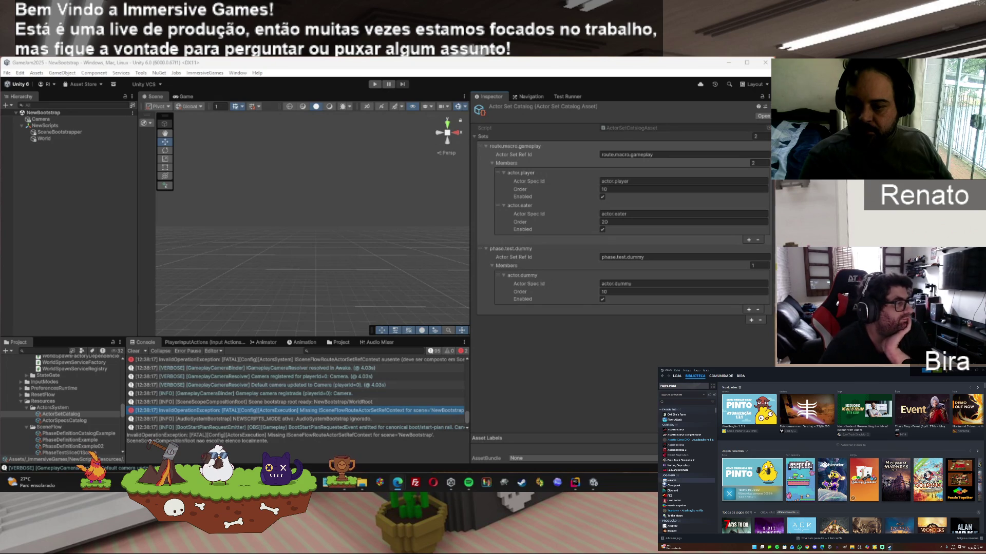
# Step: Open Blender's page from the Recent Games row in the library
pyautogui.moveTo(928, 480)
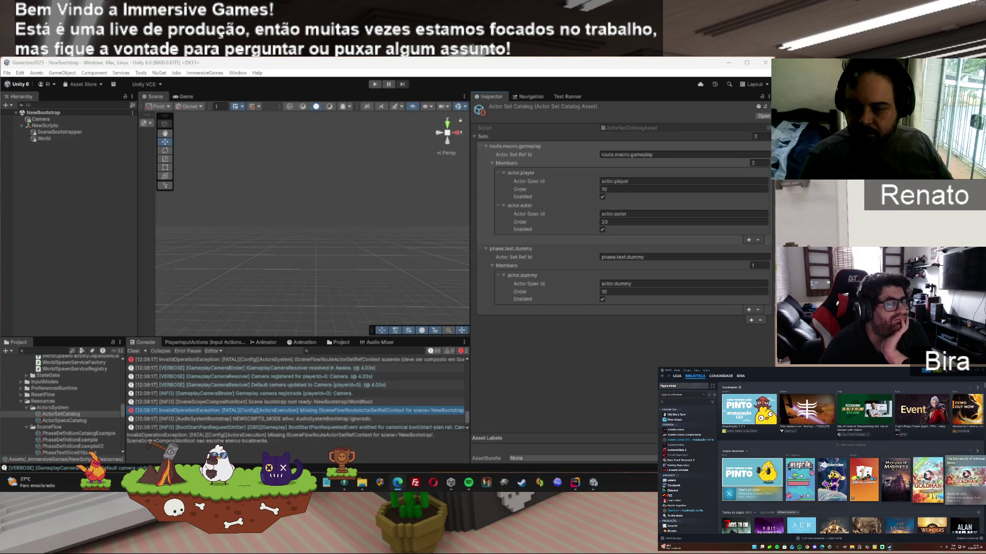
pyautogui.moveTo(832, 480)
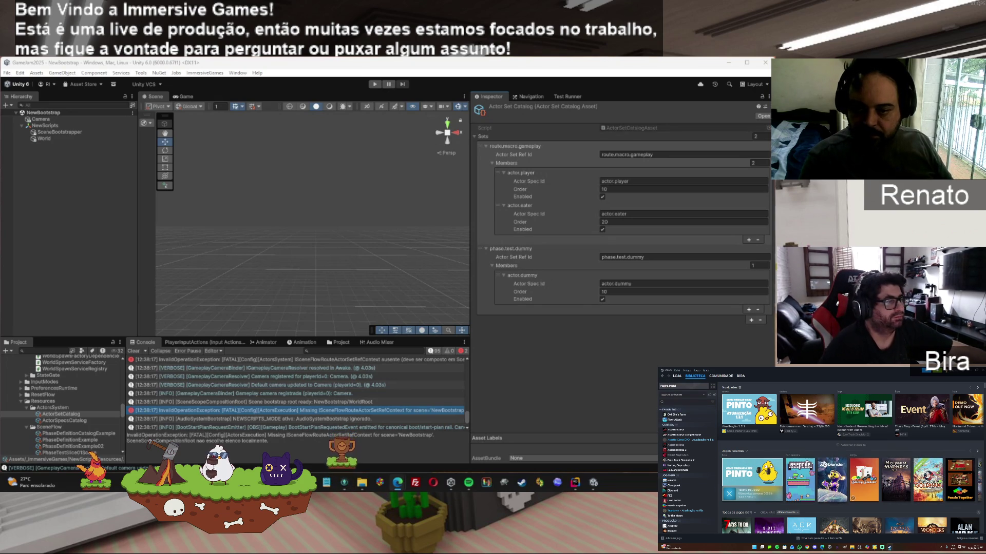
pyautogui.click(832, 480)
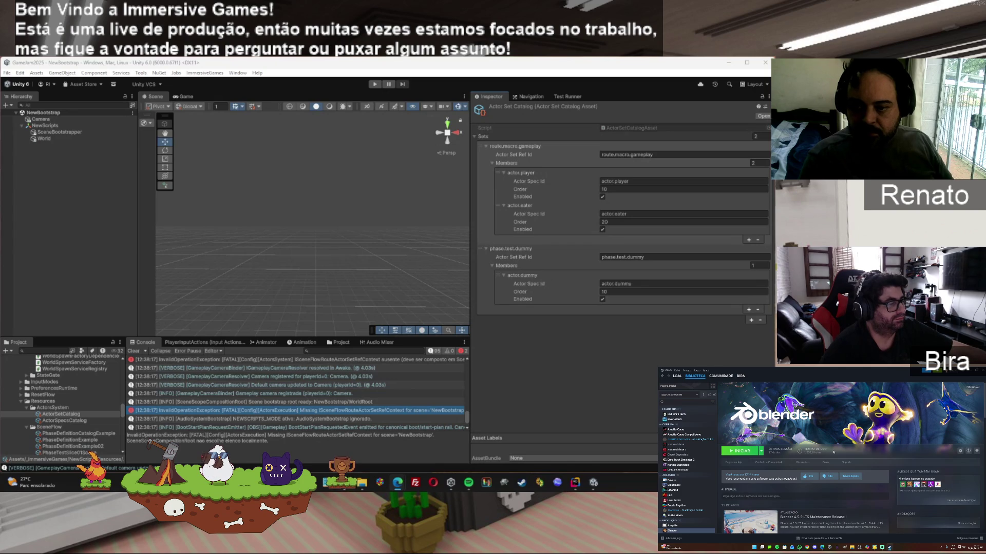
# Step: Visit the LOJA store, return to the BIBLIOTECA library home, and open the Windows Start menu
pyautogui.click(680, 383)
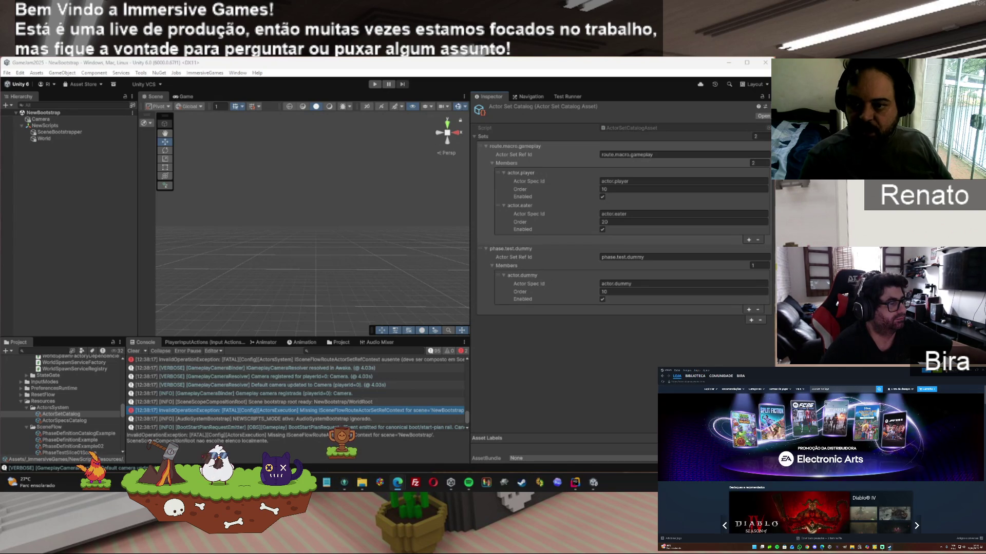
pyautogui.click(695, 376)
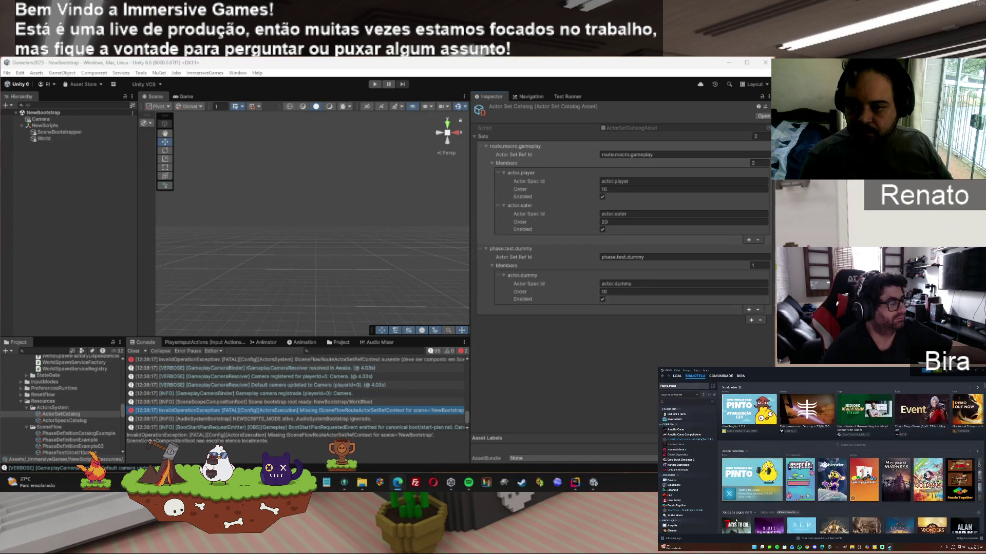
pyautogui.press('super')
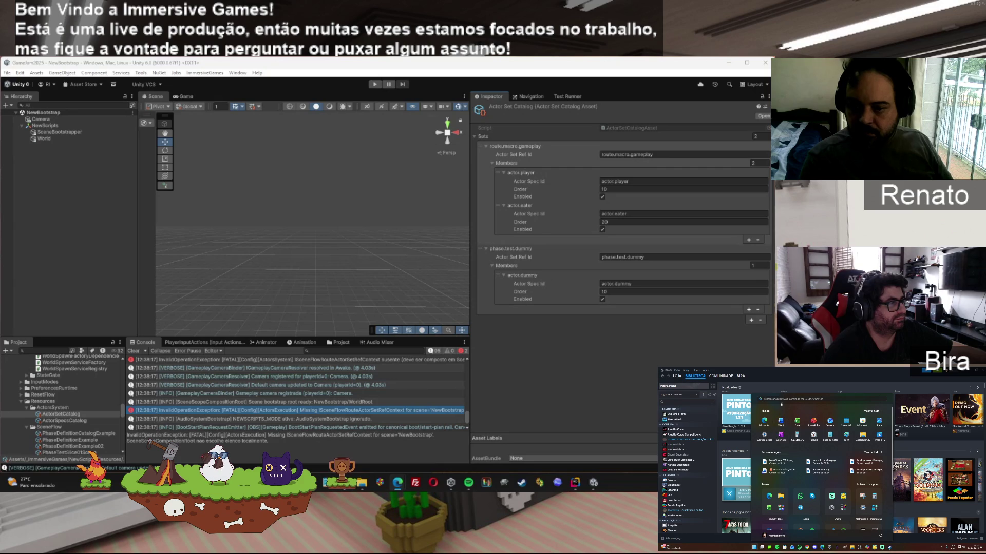
# Step: Launch the Epic Games Launcher by searching 'epic' in Start, then switch to Steam
pyautogui.click(781, 400)
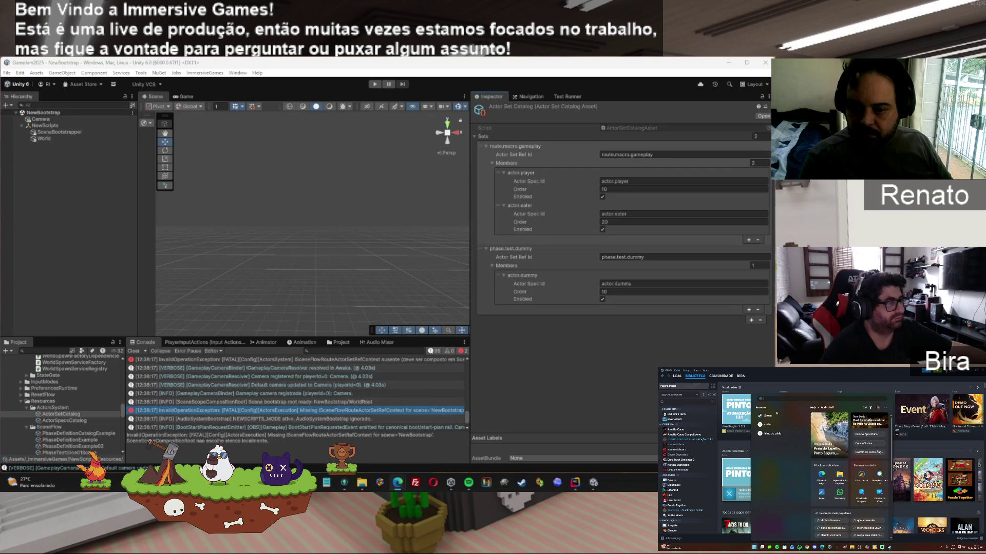
pyautogui.write('epic')
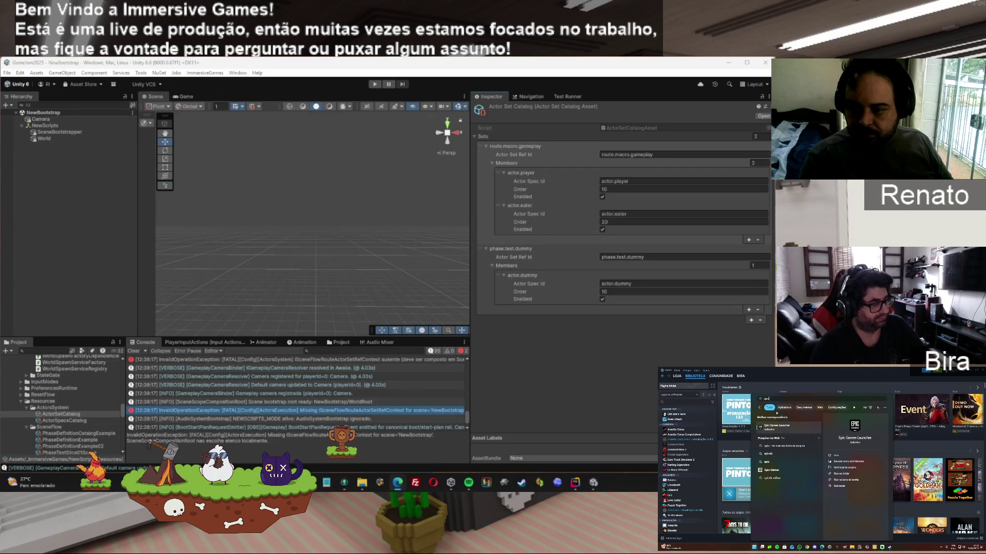
pyautogui.click(775, 422)
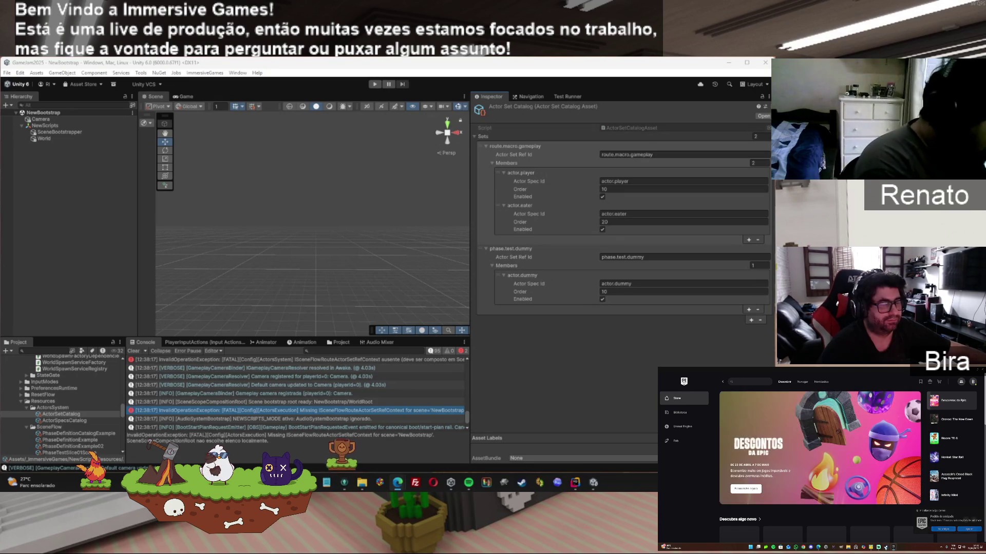
pyautogui.click(885, 546)
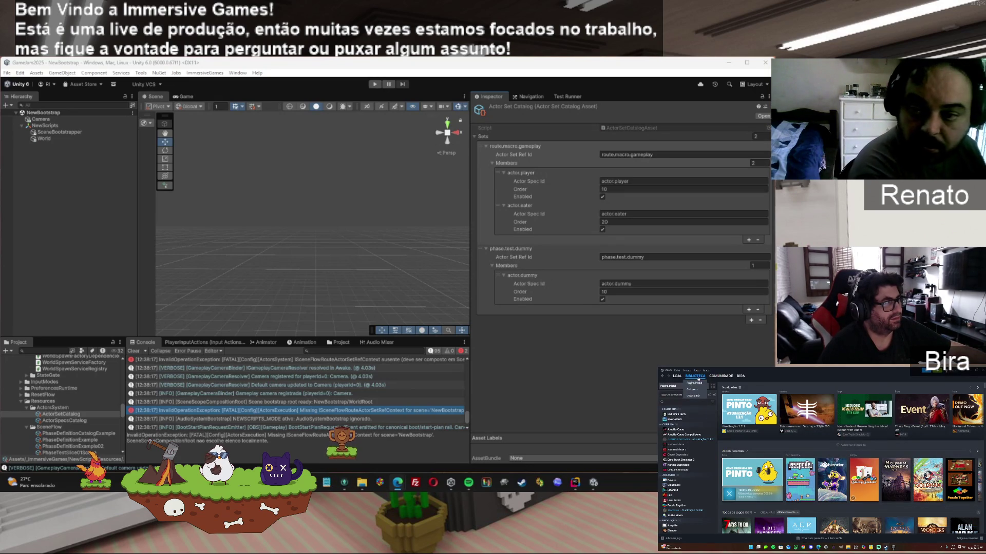
# Step: Search the Steam store for 'nocturnal' and browse its store page screenshots
pyautogui.click(680, 380)
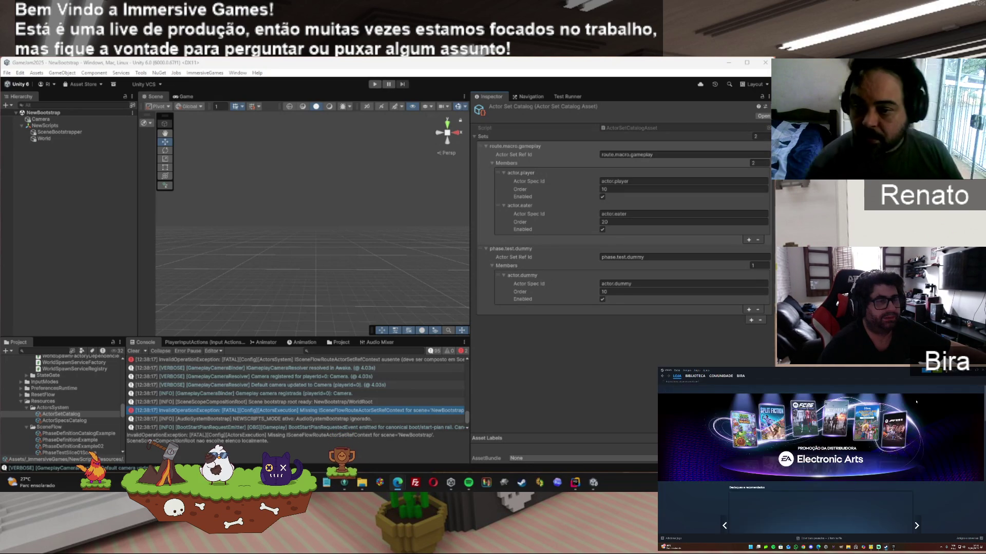
pyautogui.click(854, 391)
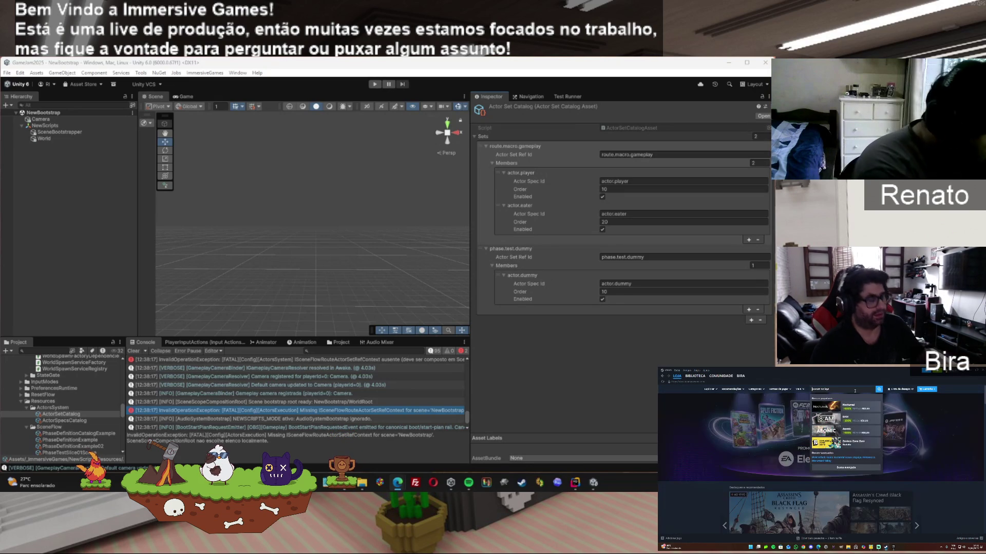
pyautogui.write('noc')
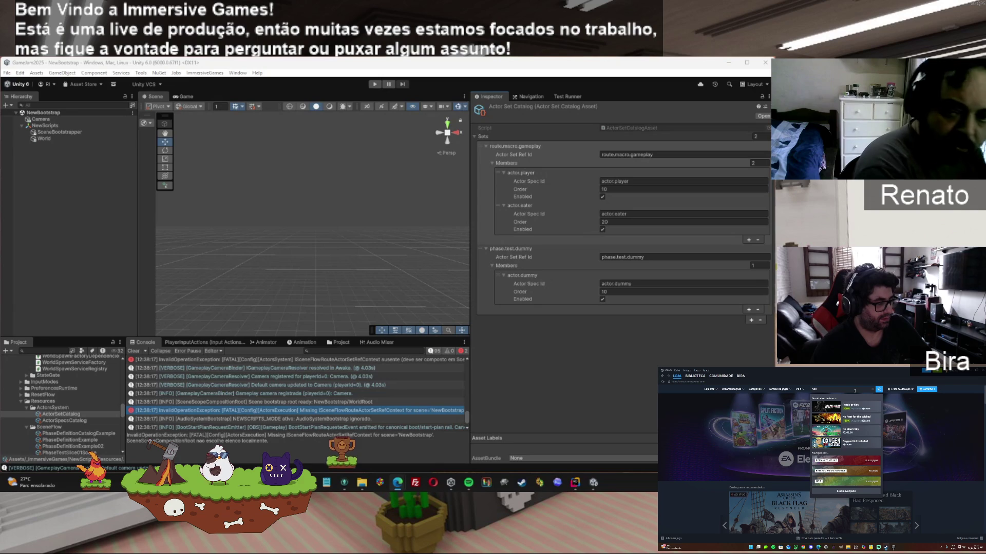
pyautogui.write('tu')
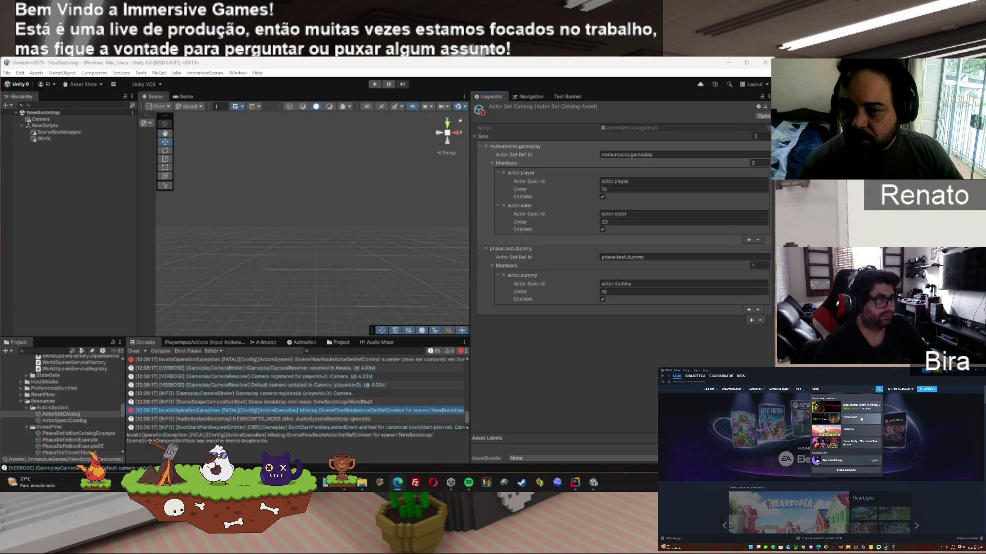
pyautogui.write('rnal')
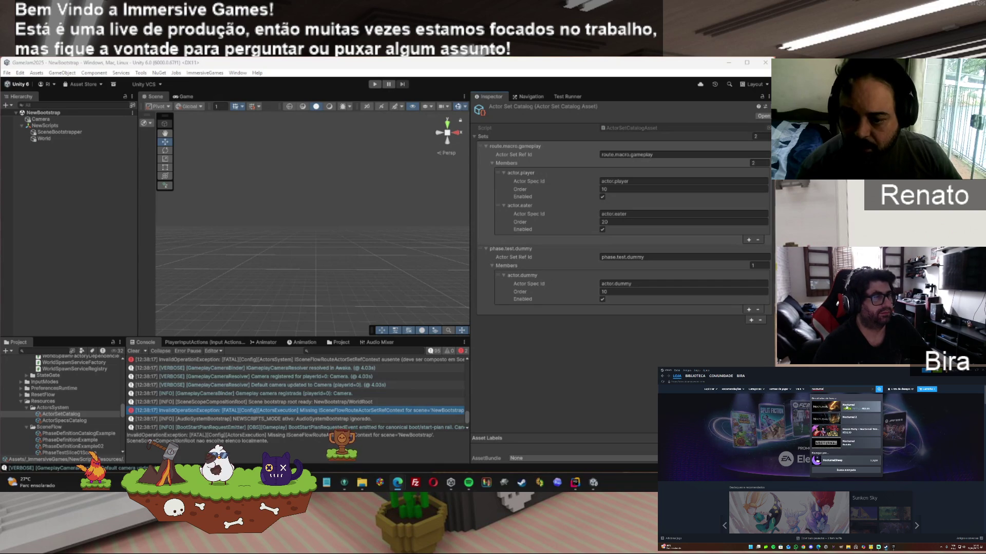
pyautogui.click(852, 408)
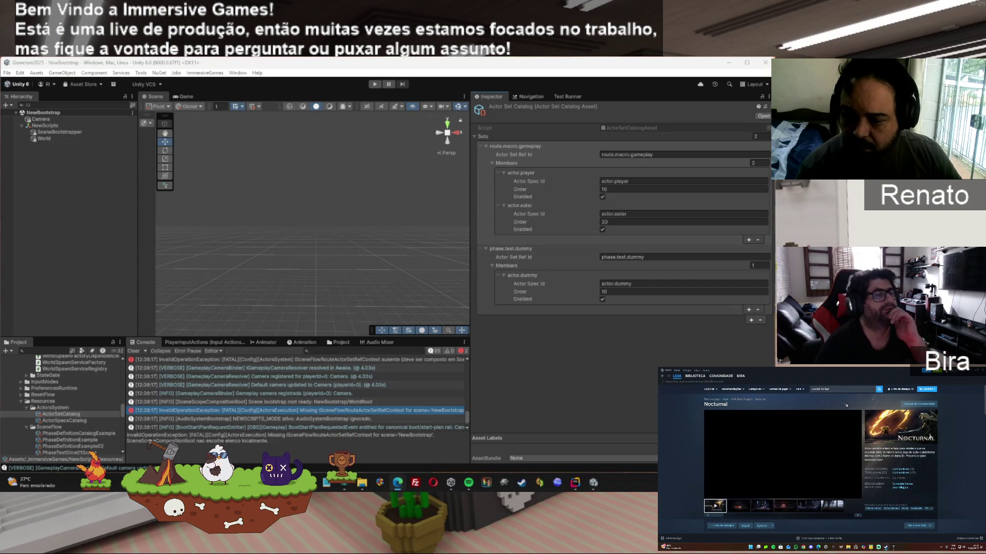
pyautogui.click(769, 507)
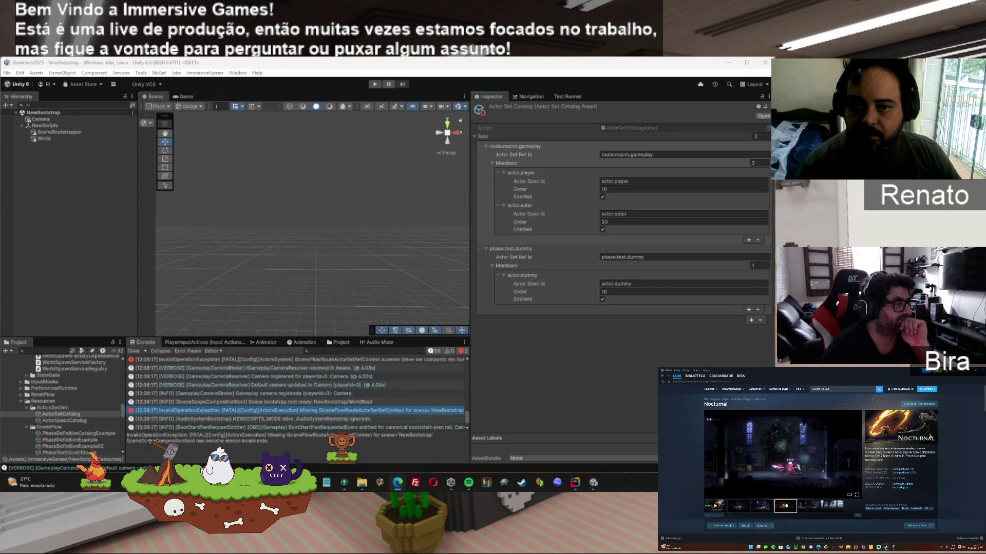
pyautogui.click(785, 506)
pyautogui.click(809, 507)
# Step: Add Nocturnal to the Steam account for free, return to the library, and switch to Epic
pyautogui.scroll(-5, 772, 483)
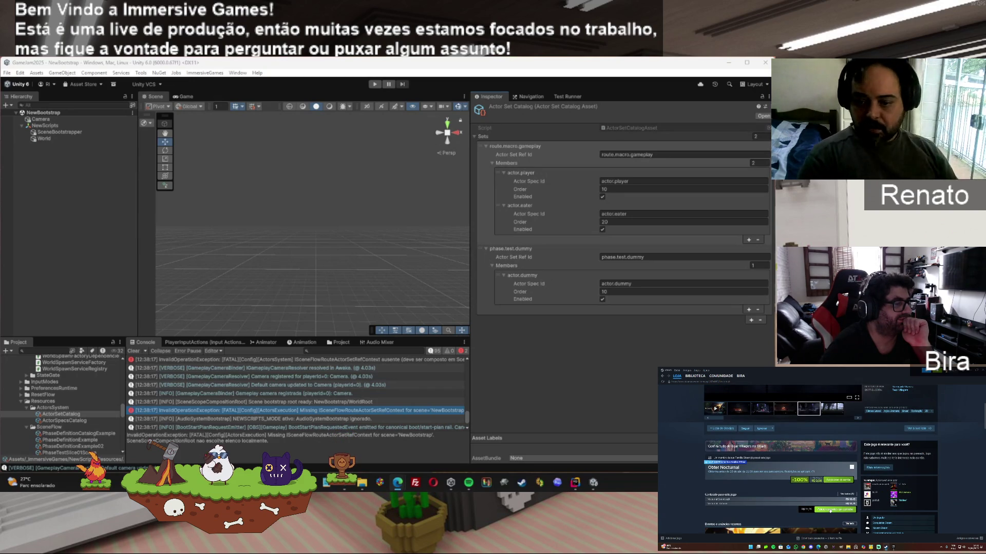
pyautogui.click(843, 481)
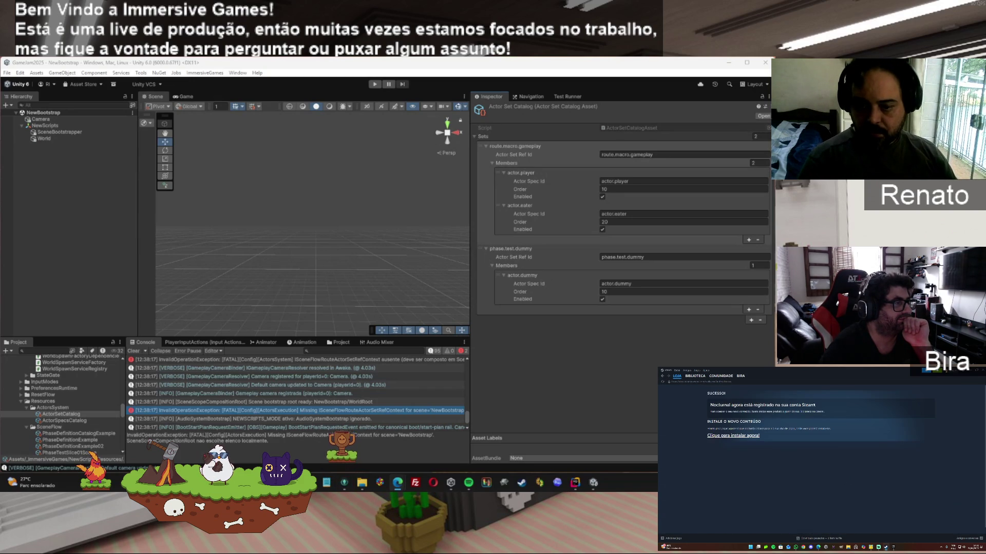
pyautogui.click(661, 379)
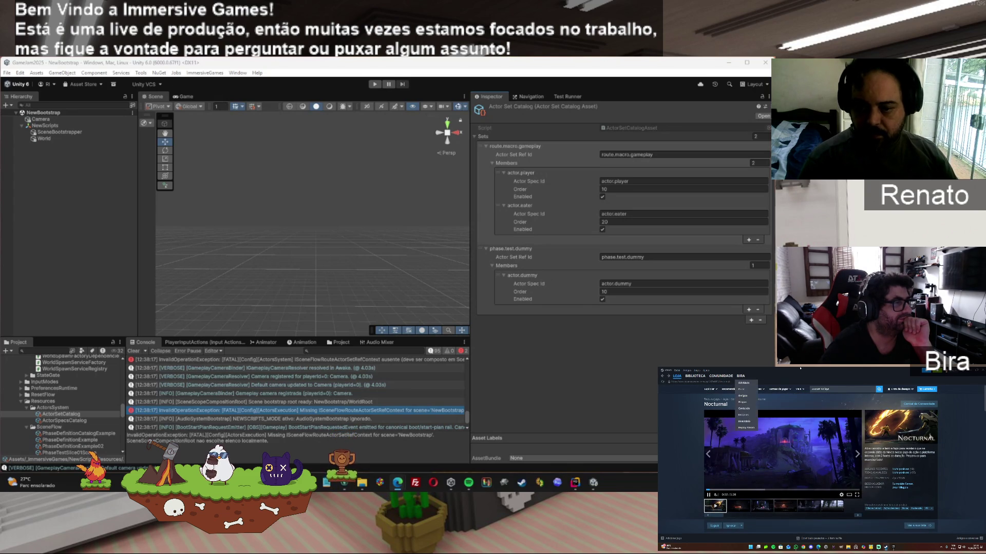
pyautogui.moveTo(726, 377)
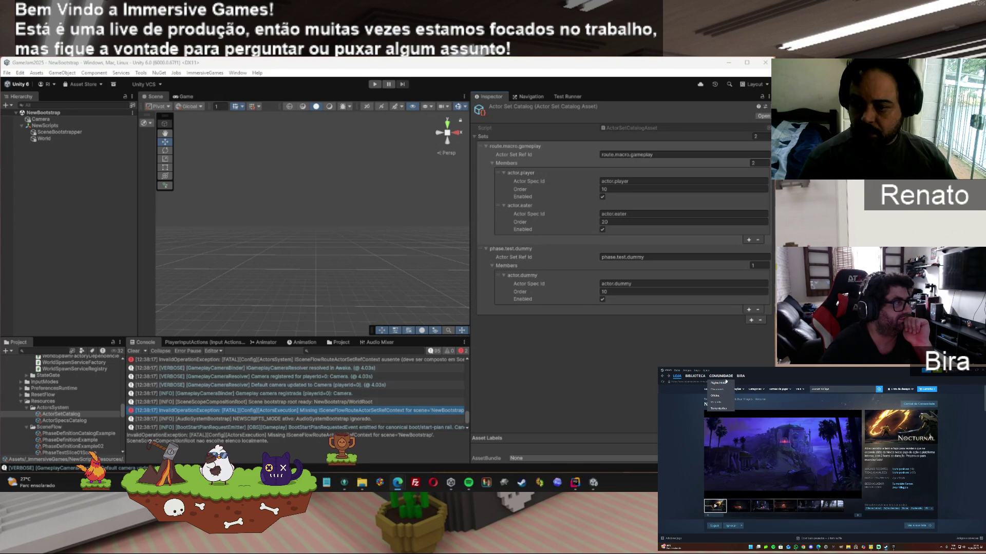
pyautogui.click(695, 376)
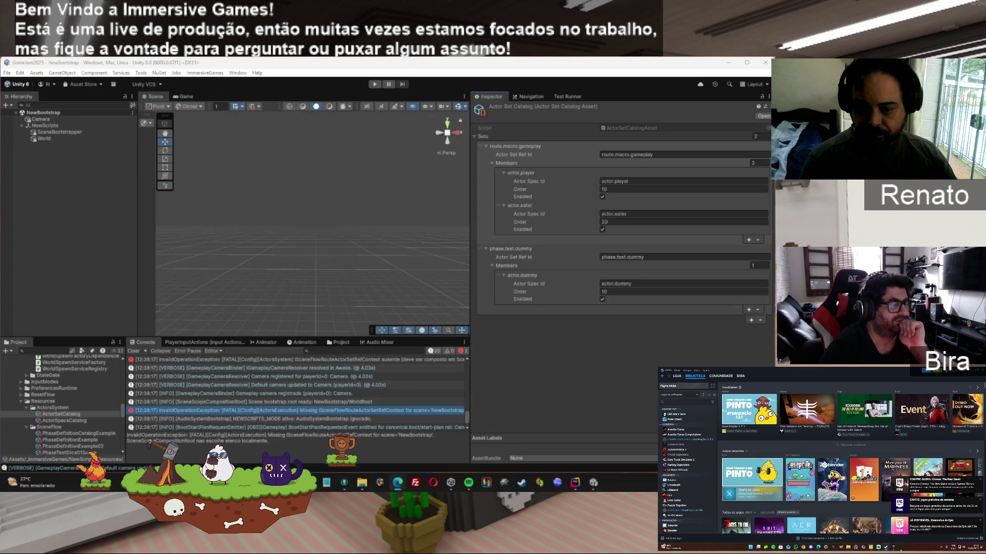
pyautogui.click(861, 546)
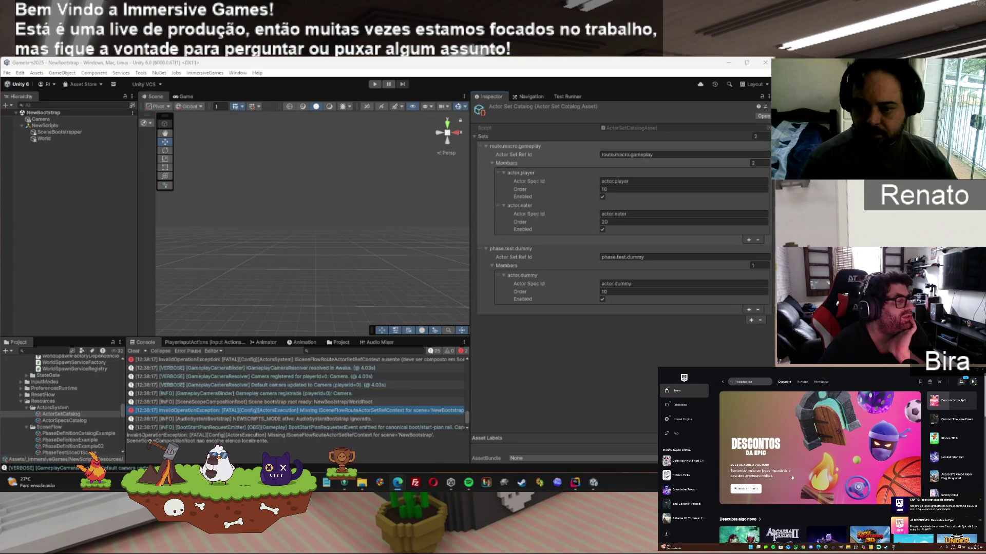
# Step: View DOOMBLADE's free-game page and a screenshot, then bring Codex forward and move it left
pyautogui.scroll(-5, 847, 462)
pyautogui.scroll(-5, 815, 463)
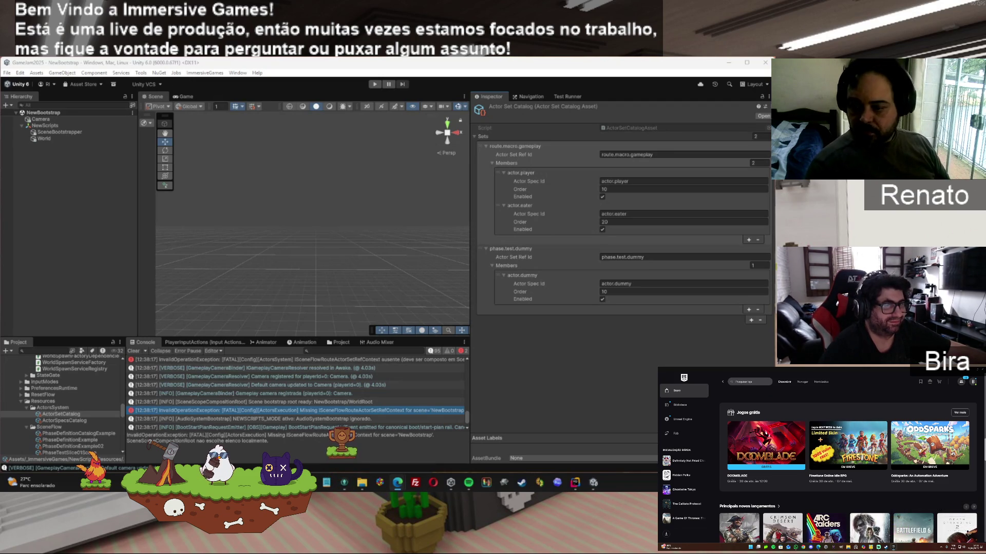
pyautogui.click(854, 448)
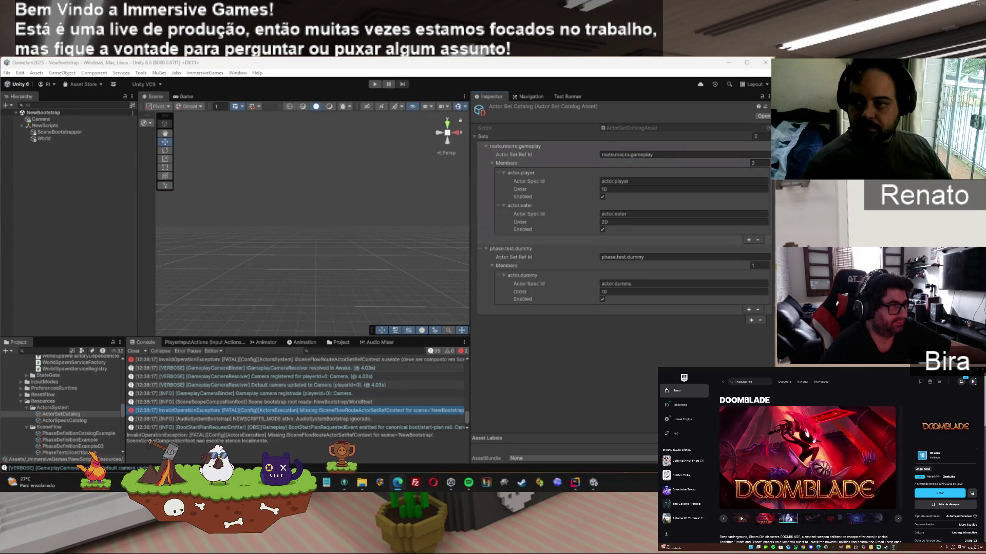
pyautogui.click(801, 518)
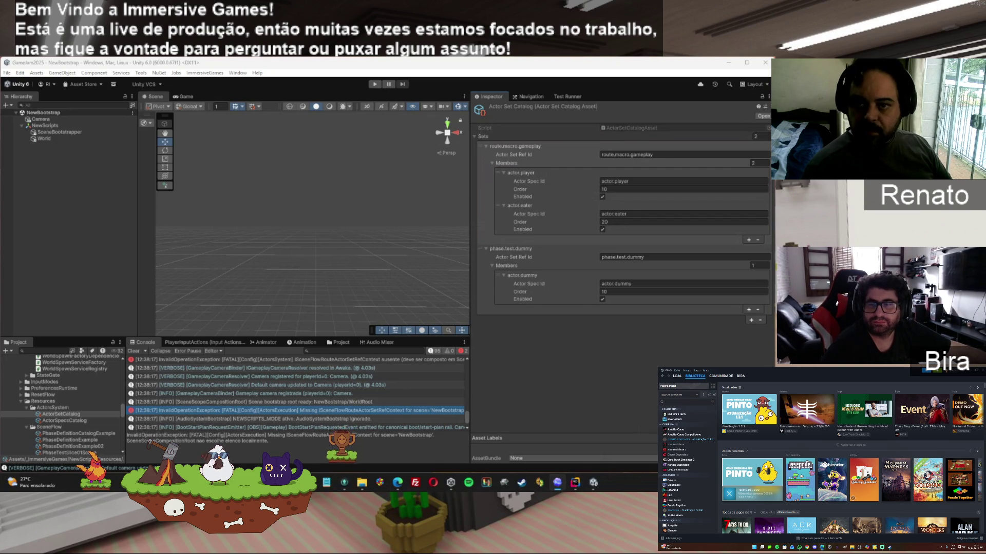
pyautogui.hotkey('alt', 'Tab')
pyautogui.moveTo(655, 109); pyautogui.dragTo(506, 108)
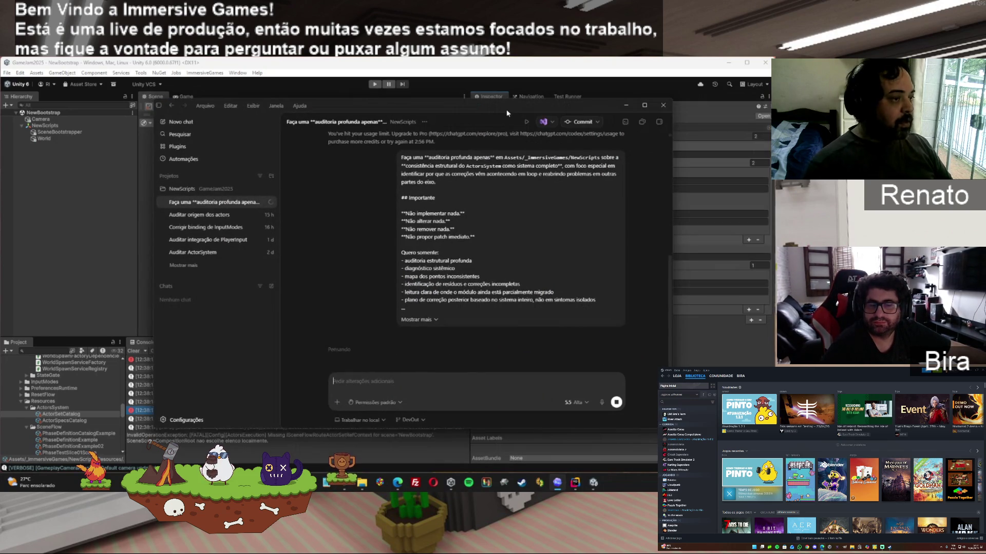
# Step: Maximize the Codex window by double-clicking its title bar while the NewScripts audit runs
pyautogui.doubleClick(506, 108)
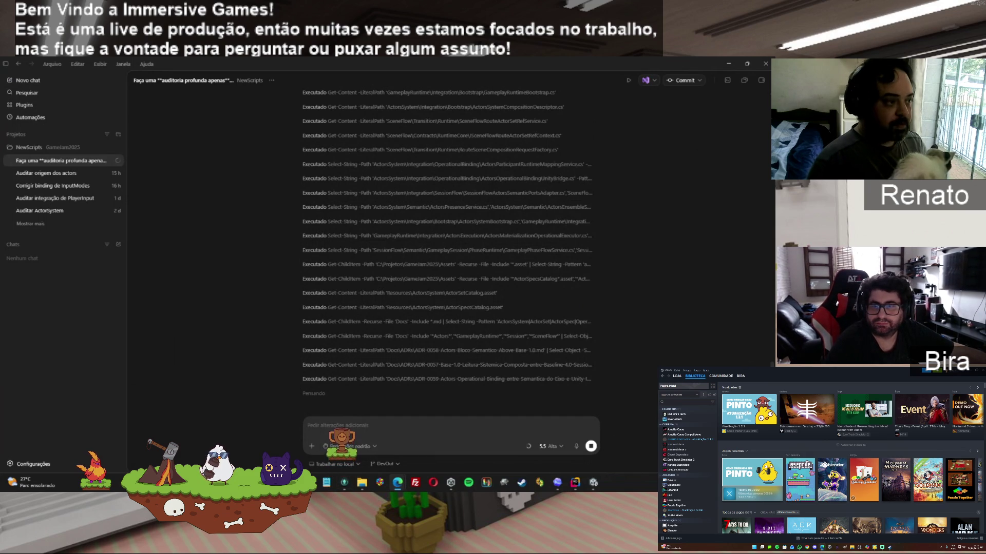
# Step: Scroll the Codex transcript down to the latest ActorSystem findings and status table
pyautogui.scroll(10, 451, 401)
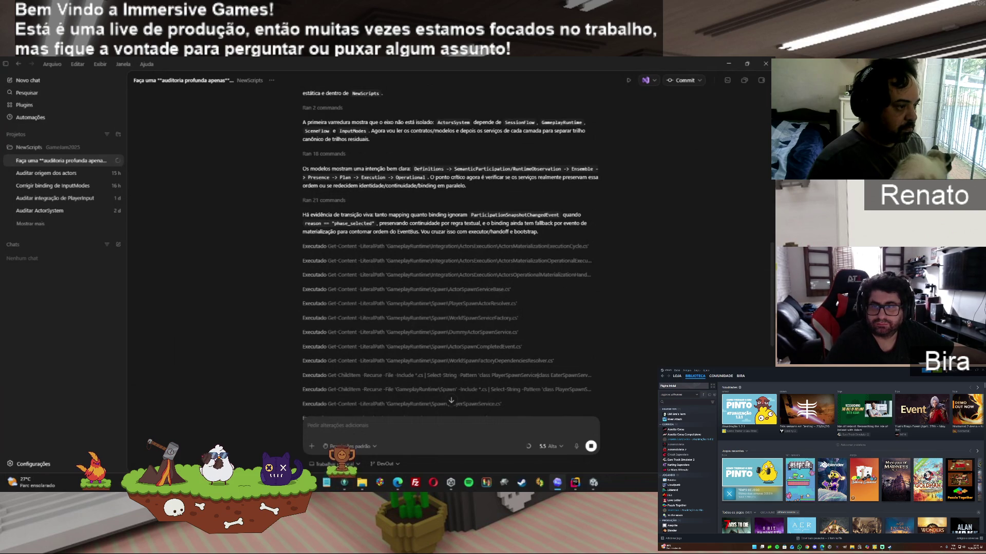
pyautogui.scroll(-6, 451, 254)
pyautogui.scroll(-2, 768, 355)
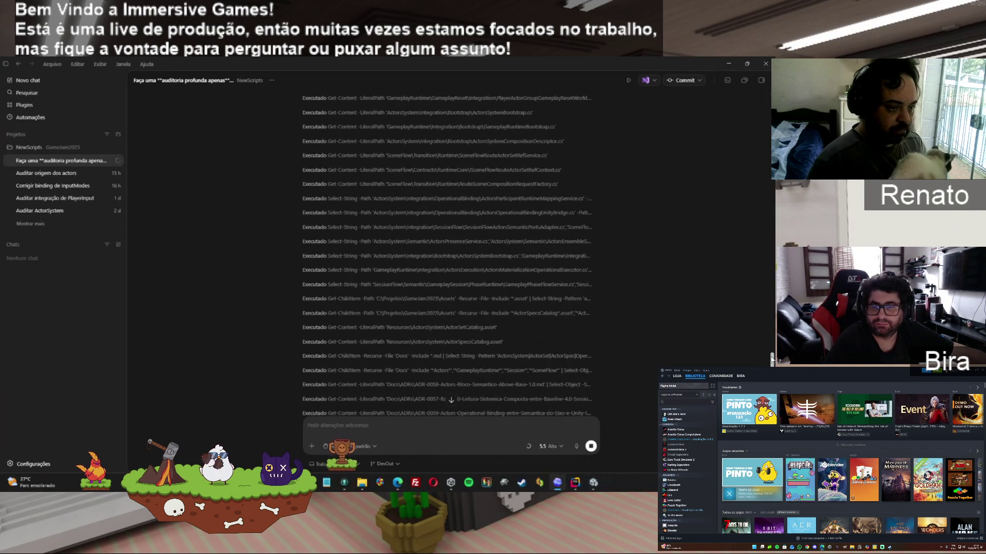
pyautogui.scroll(-1, 772, 358)
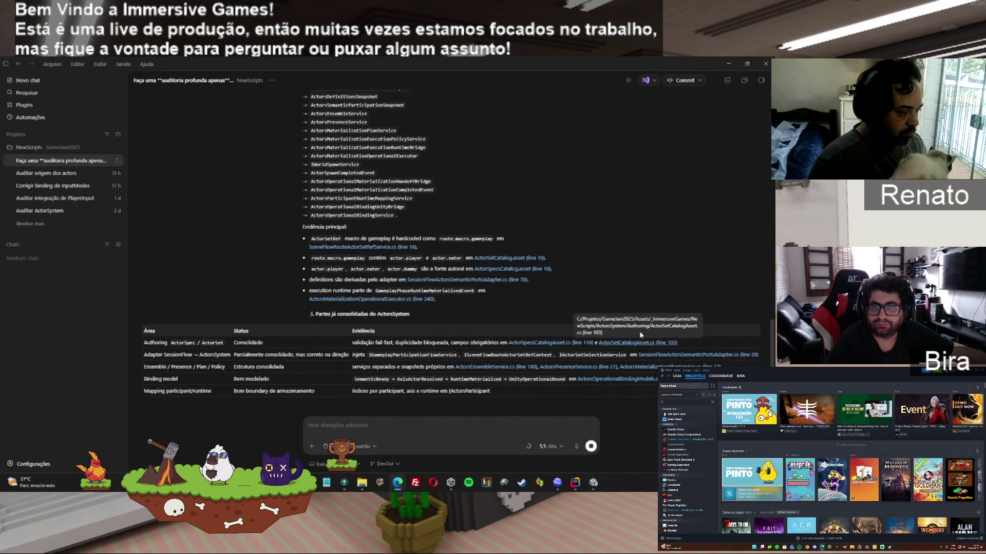
# Step: Copy Codex's finished audit report ending with the remediation order and ownership-matrix next step
pyautogui.moveTo(343, 485)
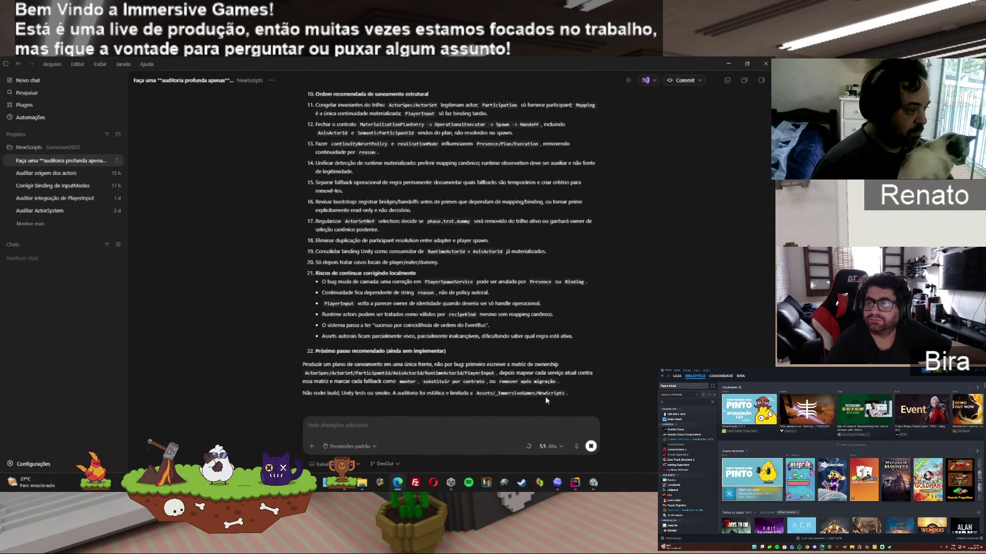
pyautogui.click(308, 400)
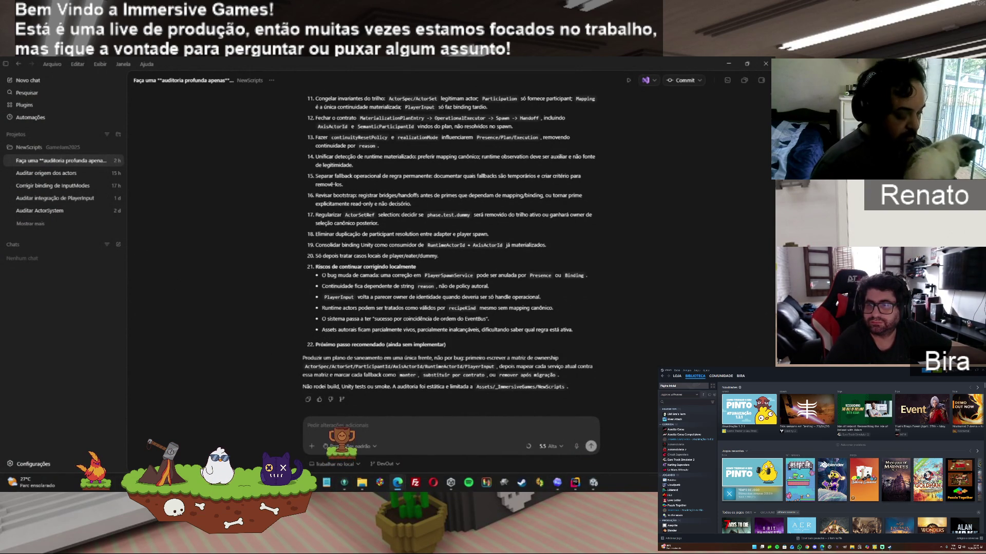
# Step: Change Codex's model from GPT-5.5 Alta to GPT-5.4-Mini with Média reasoning effort
pyautogui.click(557, 448)
pyautogui.moveTo(575, 421)
pyautogui.moveTo(639, 456)
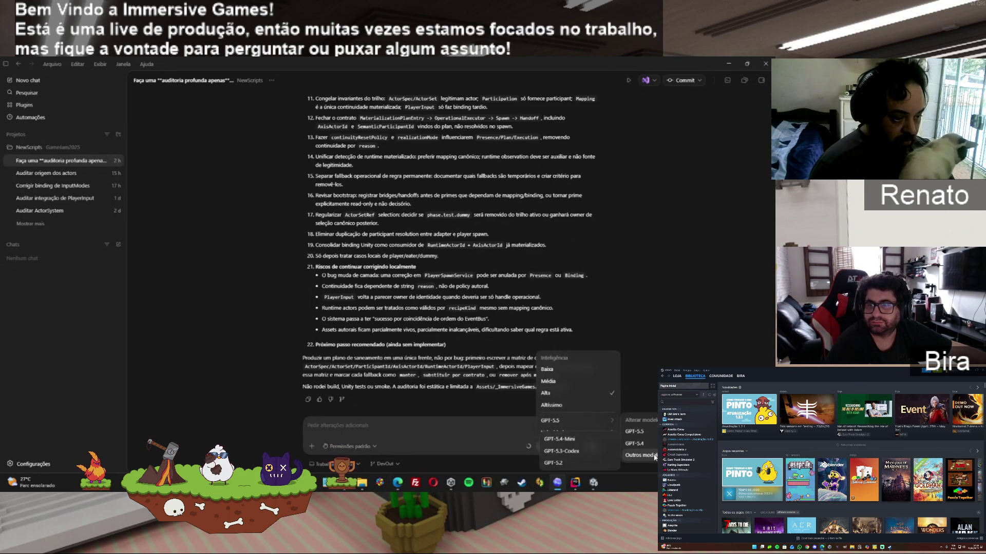
pyautogui.click(586, 439)
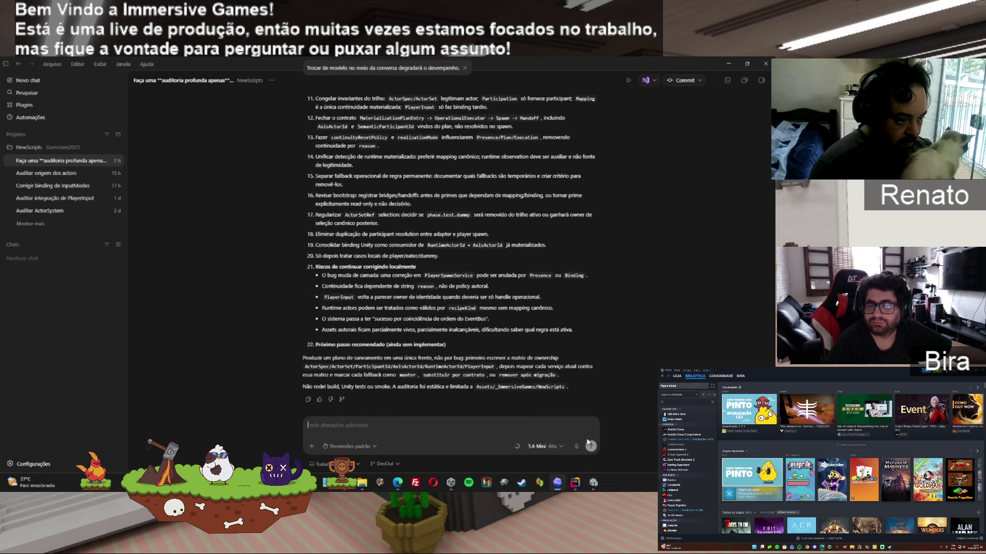
pyautogui.click(559, 446)
pyautogui.click(553, 379)
pyautogui.click(557, 446)
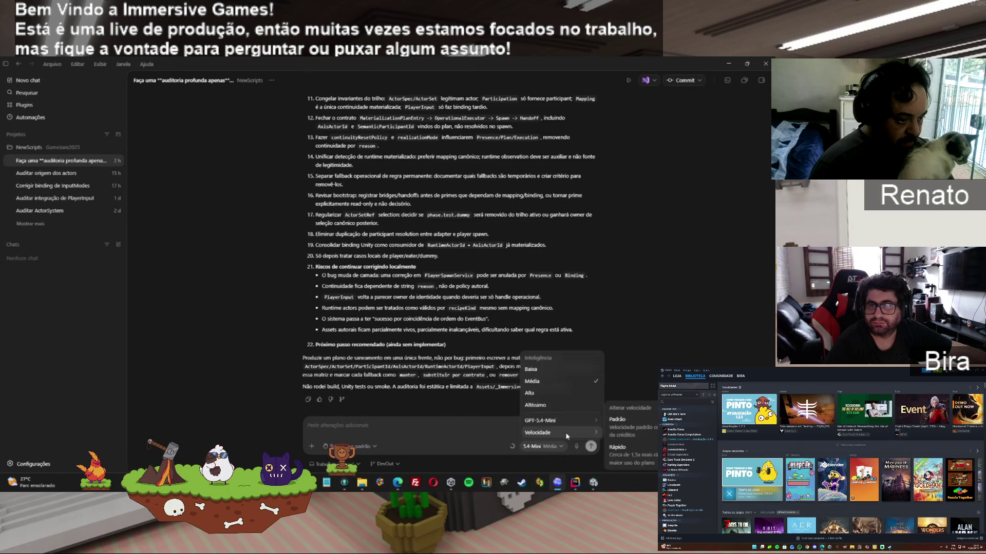
pyautogui.press('Escape')
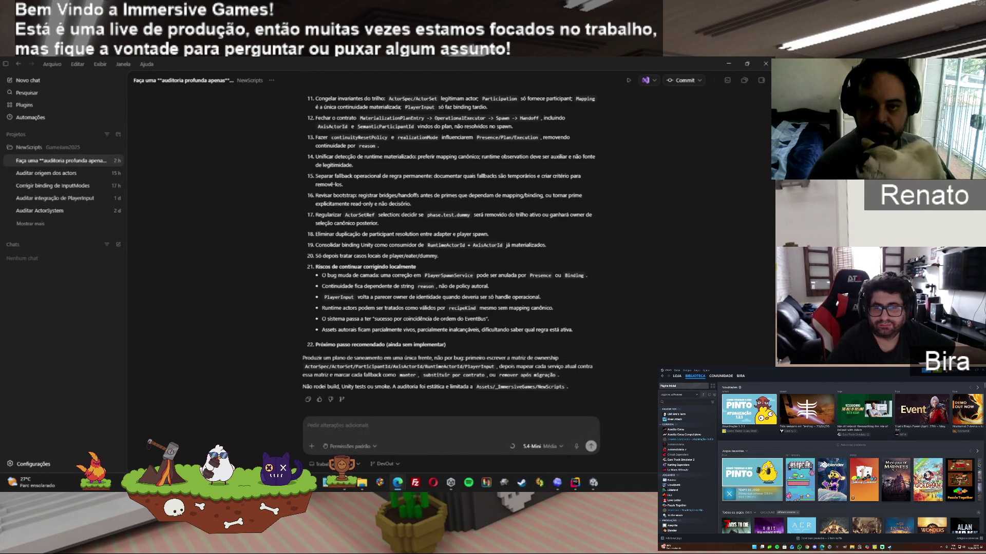
pyautogui.hotkey('alt', 'Tab')
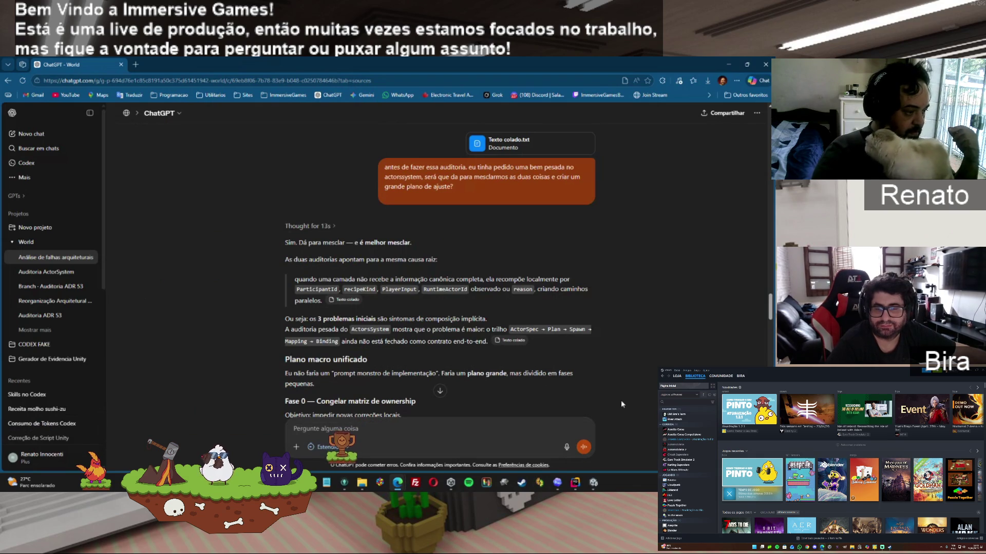
# Step: Copy the 'Prompt recomendado para o Codex' code block from ChatGPT's answer and return to Codex
pyautogui.scroll(-1, 770, 316)
pyautogui.moveTo(770, 316); pyautogui.dragTo(771, 363)
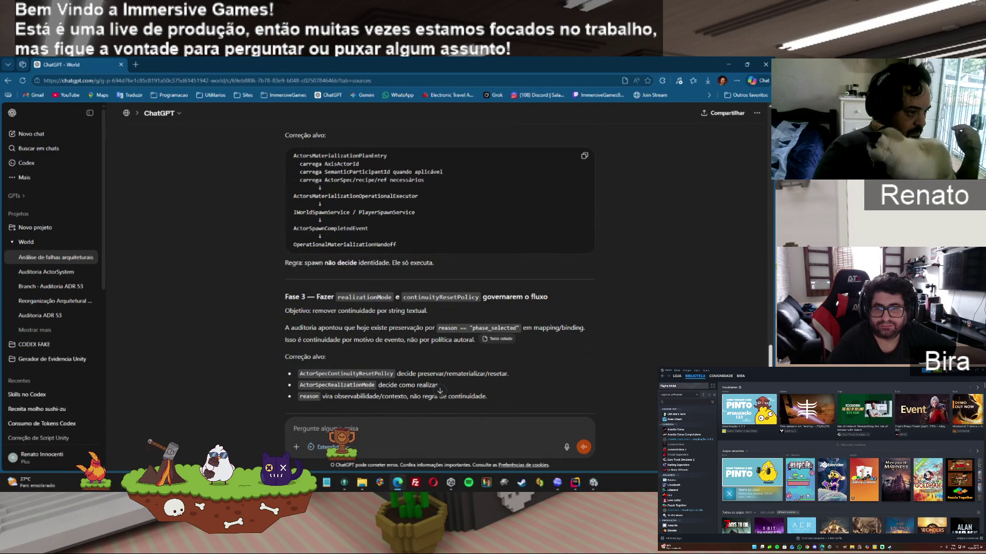
pyautogui.scroll(-5, 439, 285)
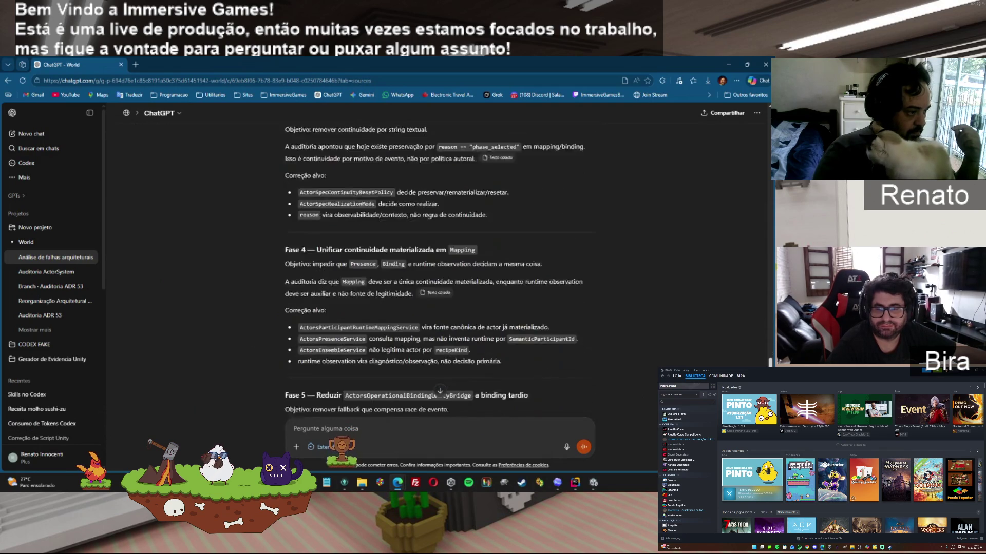
pyautogui.scroll(-4, 436, 271)
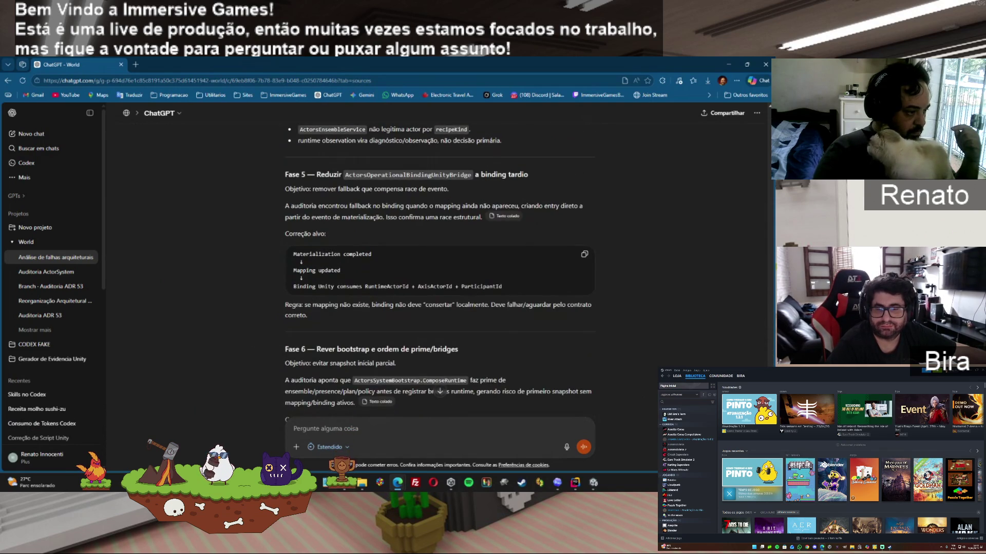
pyautogui.scroll(-4, 438, 285)
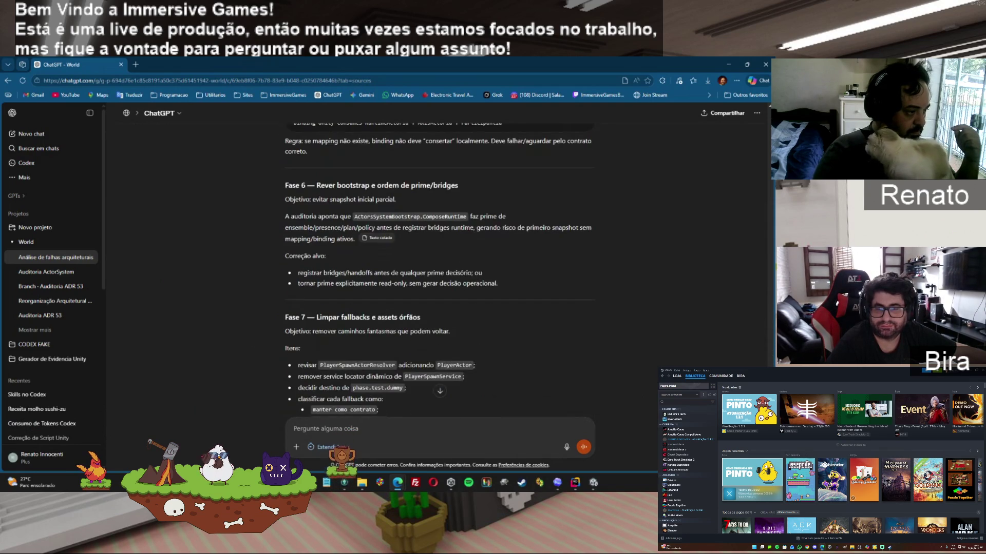
pyautogui.scroll(-3, 438, 285)
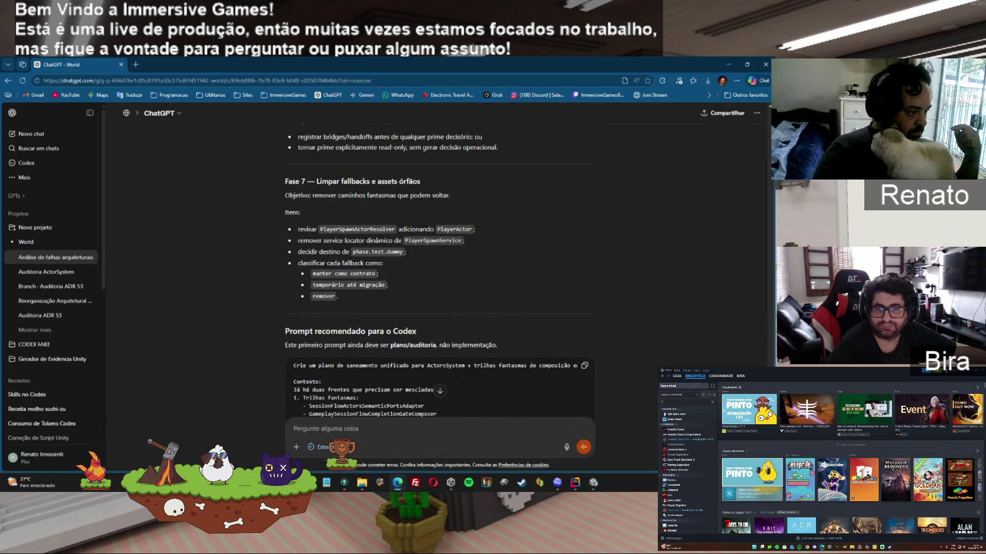
pyautogui.scroll(-2, 438, 285)
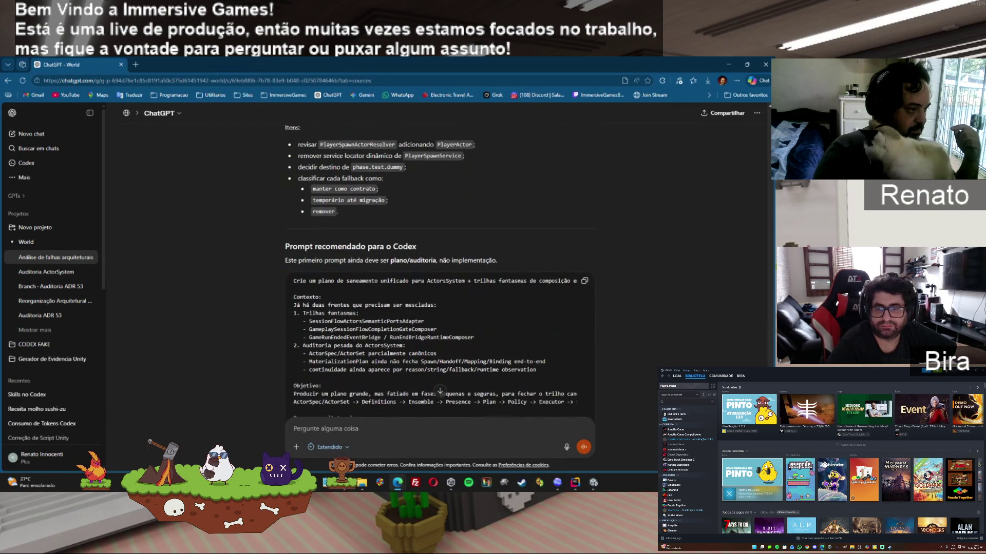
pyautogui.click(584, 281)
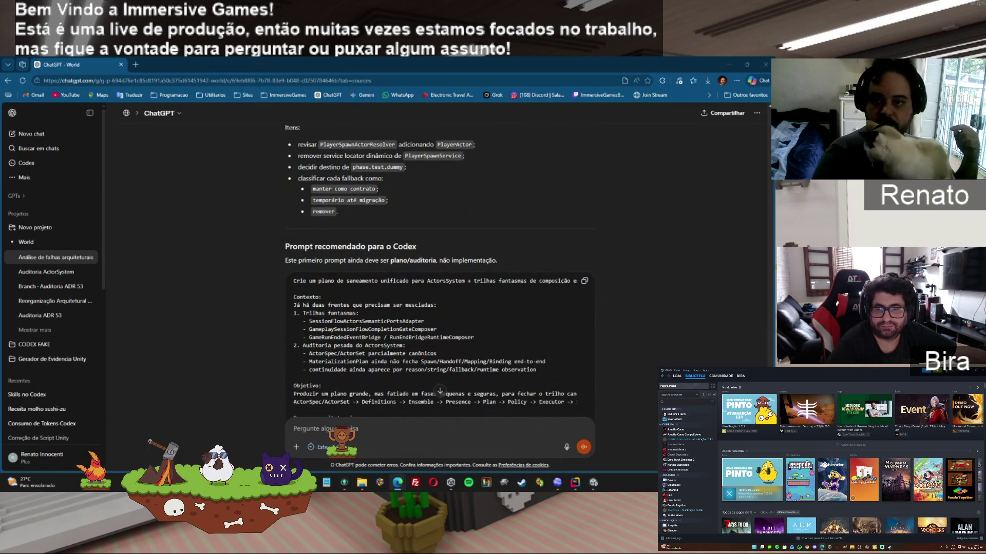
pyautogui.click(728, 64)
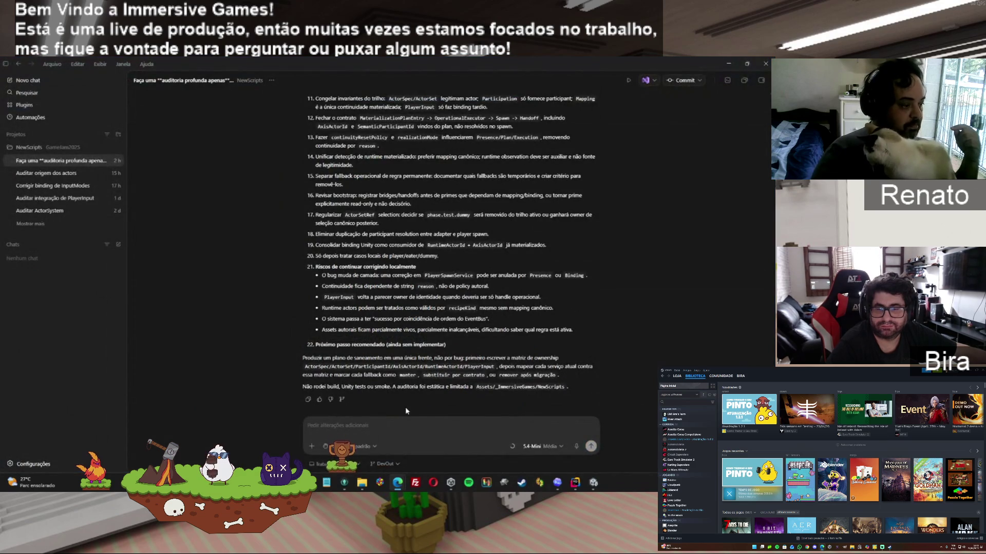
# Step: Start a Codex message with the Gamejam2025 Audit Lean skill and paste the cleanup prompt
pyautogui.click(453, 423)
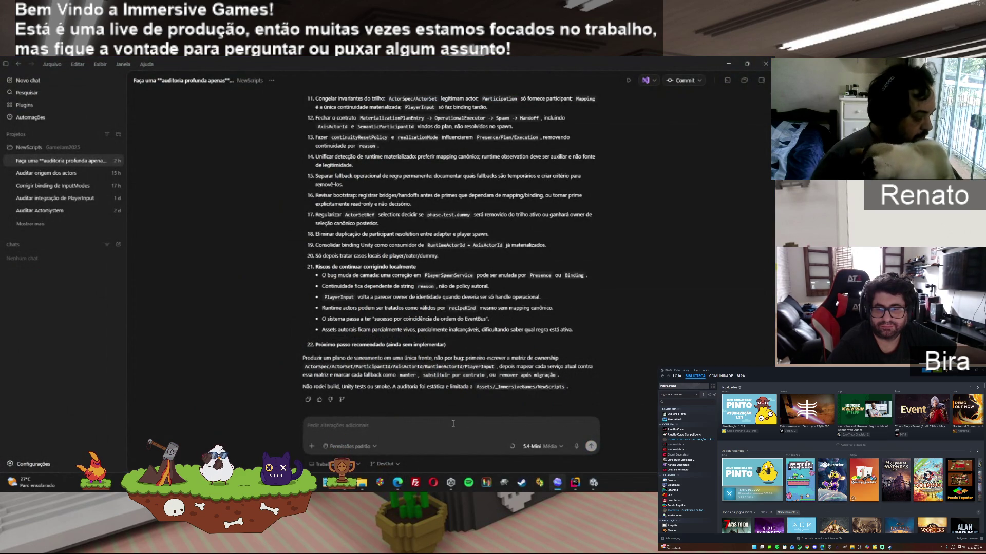
pyautogui.write('$')
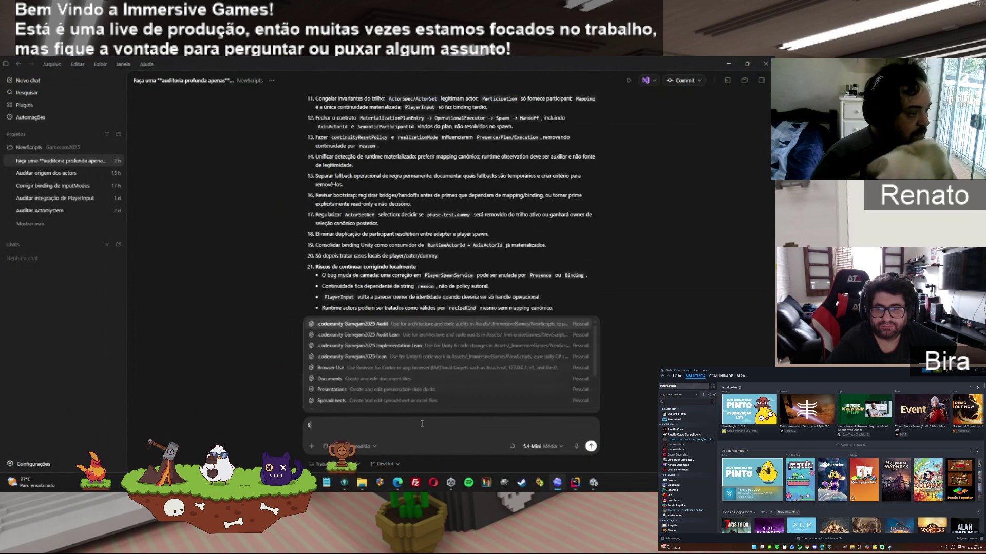
pyautogui.click(400, 335)
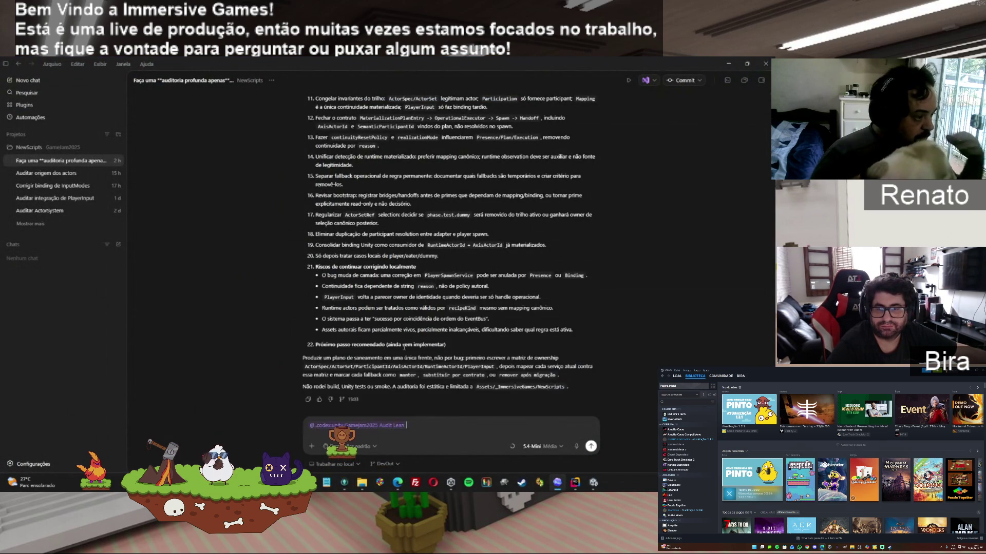
pyautogui.hotkey('ctrl', 'v')
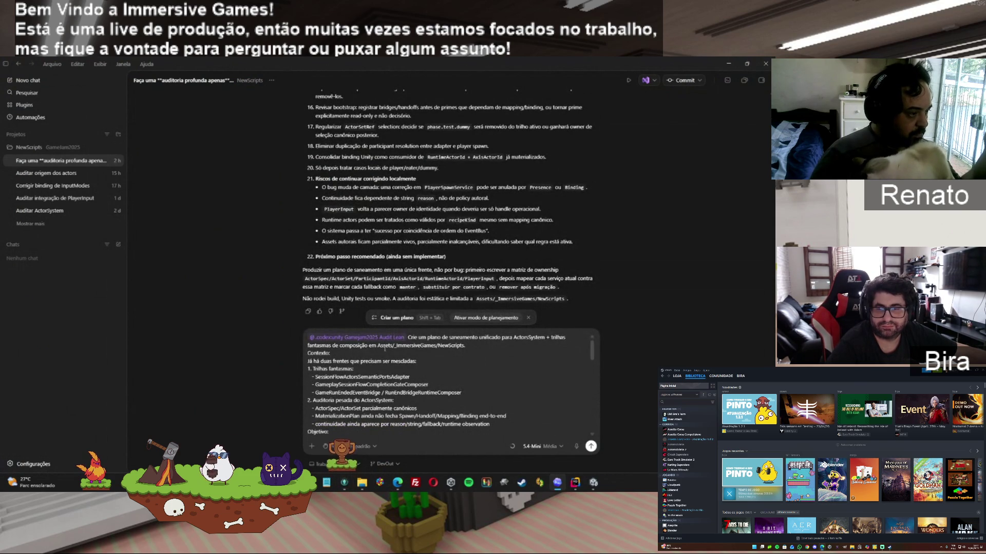
# Step: Turn on Modo planejamento, send the unified ActorsSystem cleanup prompt, then switch to Rider
pyautogui.click(312, 446)
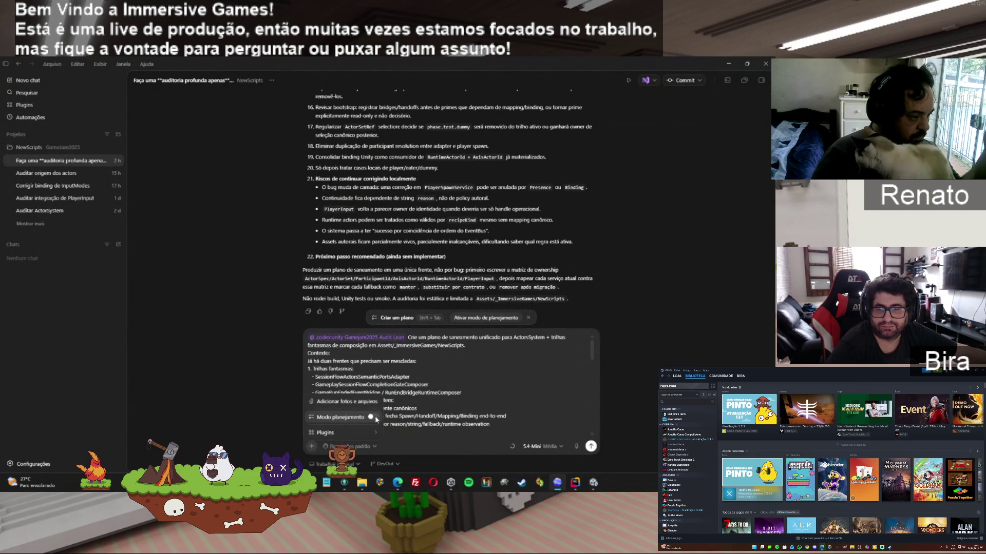
pyautogui.click(371, 418)
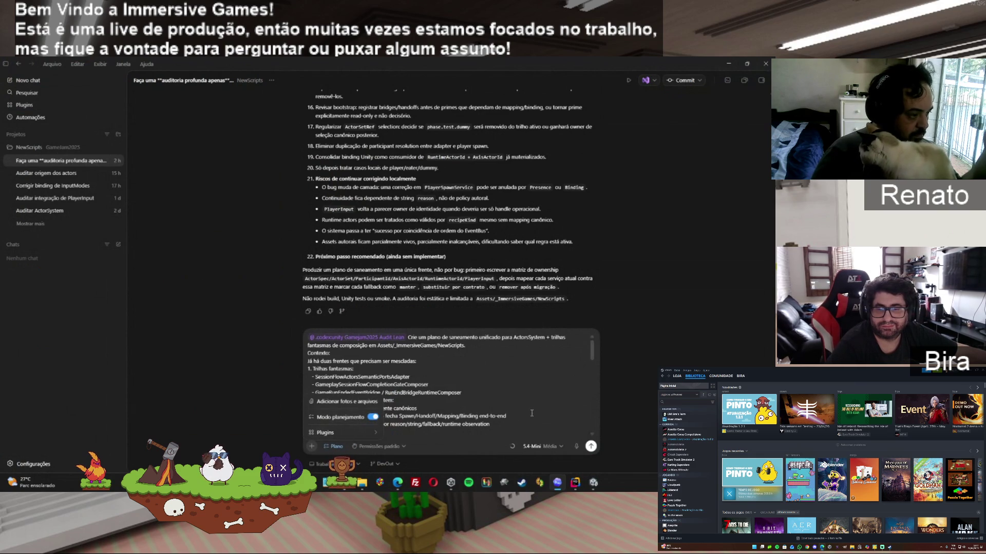
pyautogui.click(515, 414)
pyautogui.click(312, 447)
pyautogui.moveTo(334, 436)
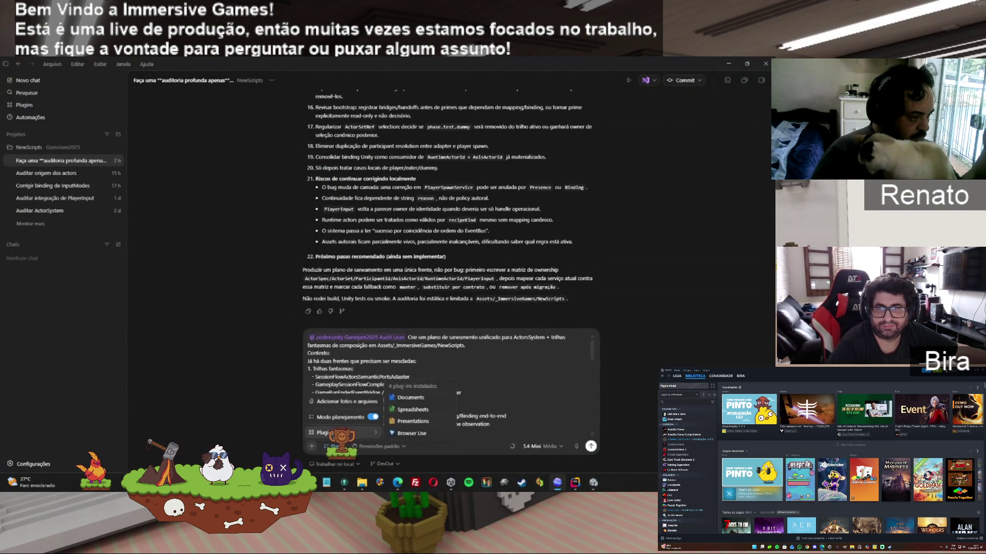
pyautogui.click(522, 402)
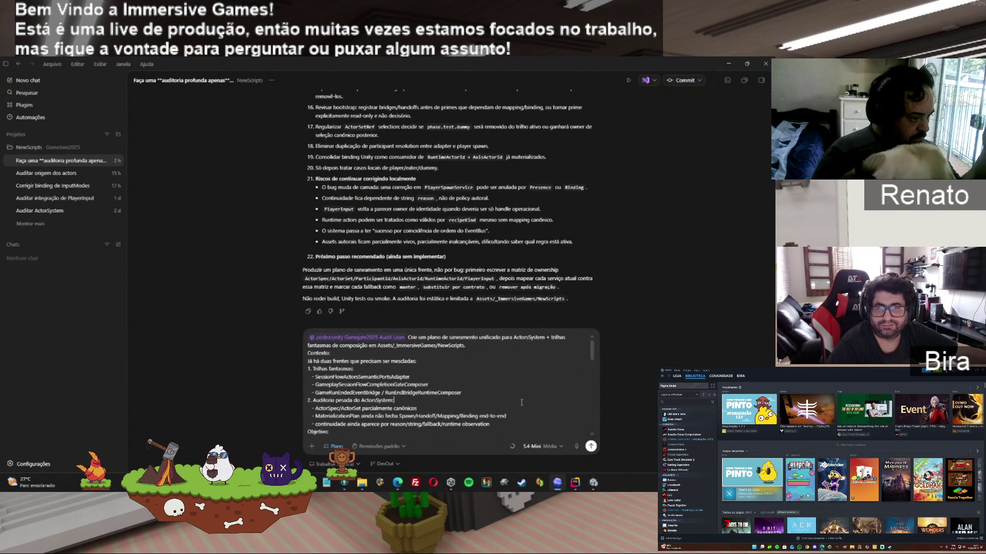
pyautogui.click(591, 446)
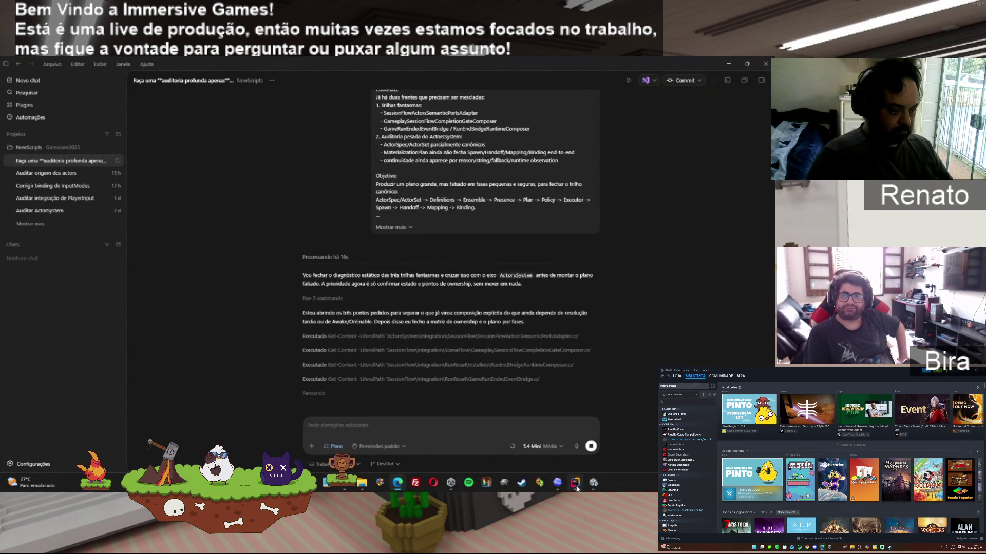
pyautogui.hotkey('alt', 'Tab')
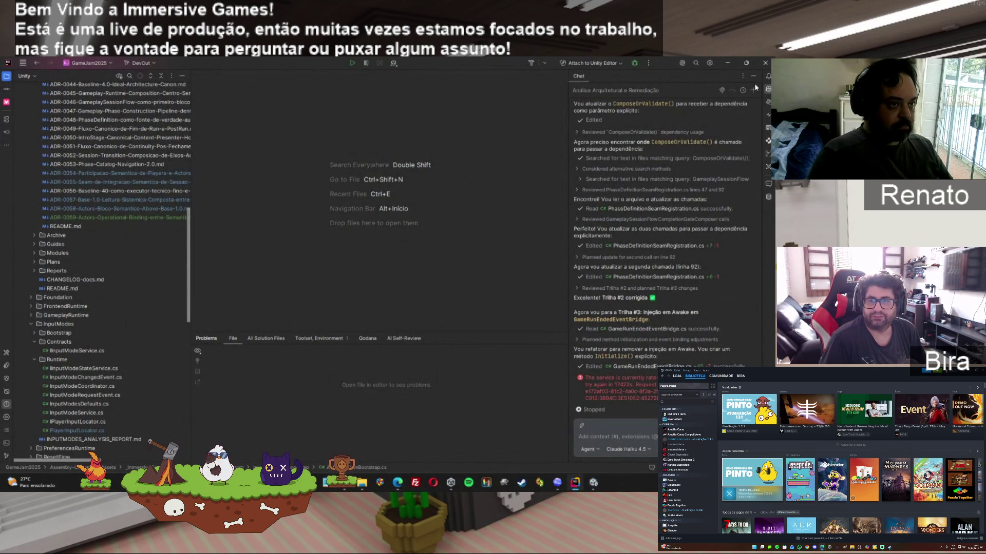
# Step: Minimize JetBrains Rider to bring the Codex window back into view
pyautogui.click(731, 63)
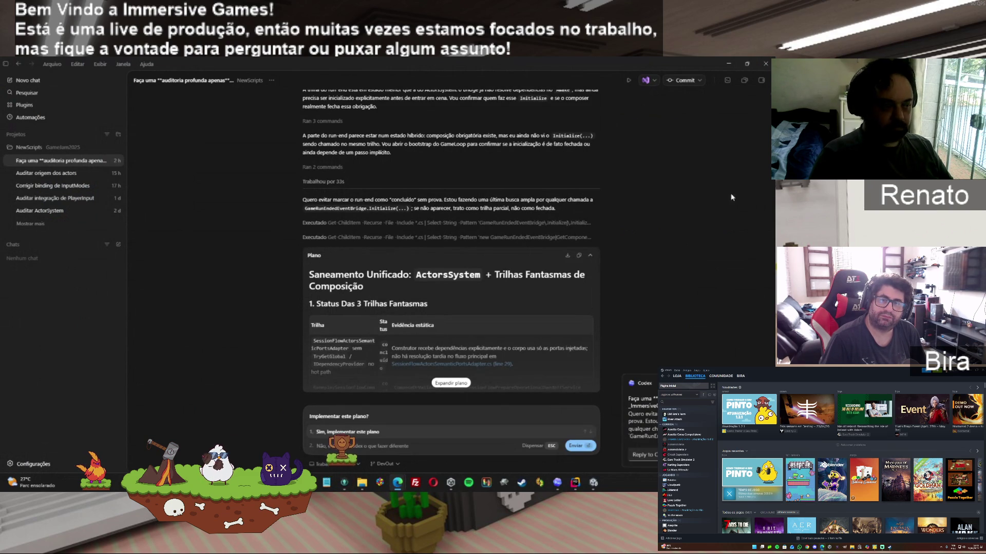
# Step: Expand the 'Saneamento Unificado' plan card and scroll through the full plan
pyautogui.click(450, 386)
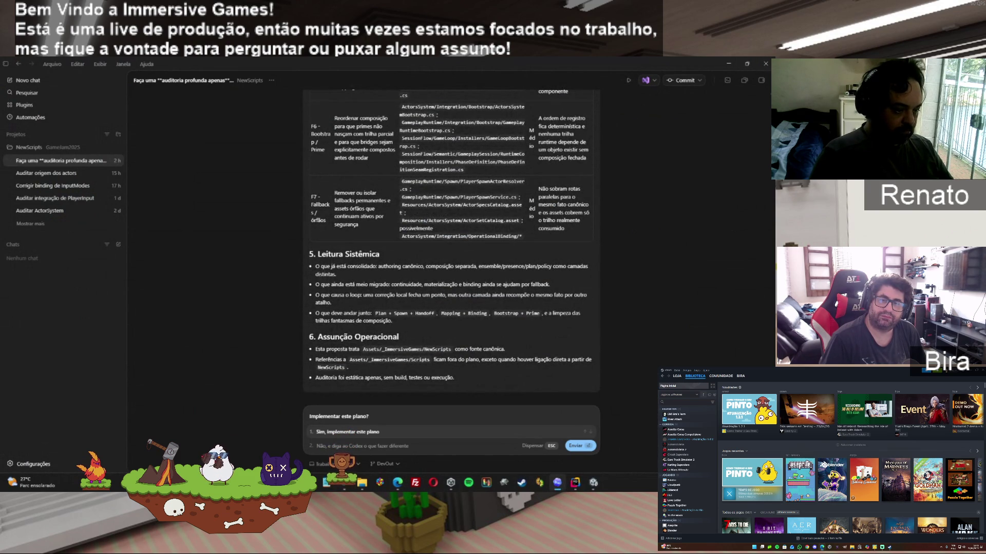
pyautogui.scroll(15, 450, 246)
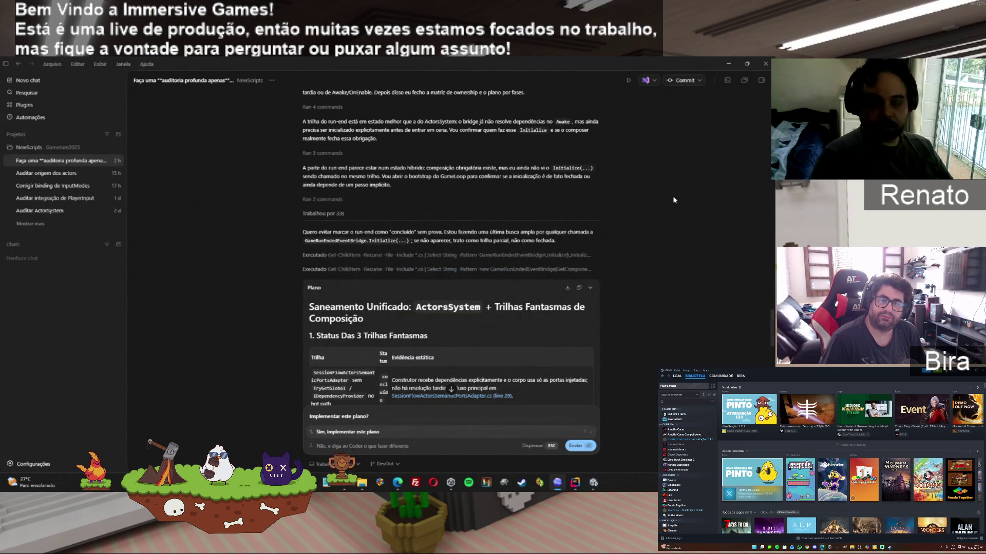
# Step: Ask ChatGPT whether the plan Codex made in plan mode can be executed, pasting the plan
pyautogui.moveTo(398, 482)
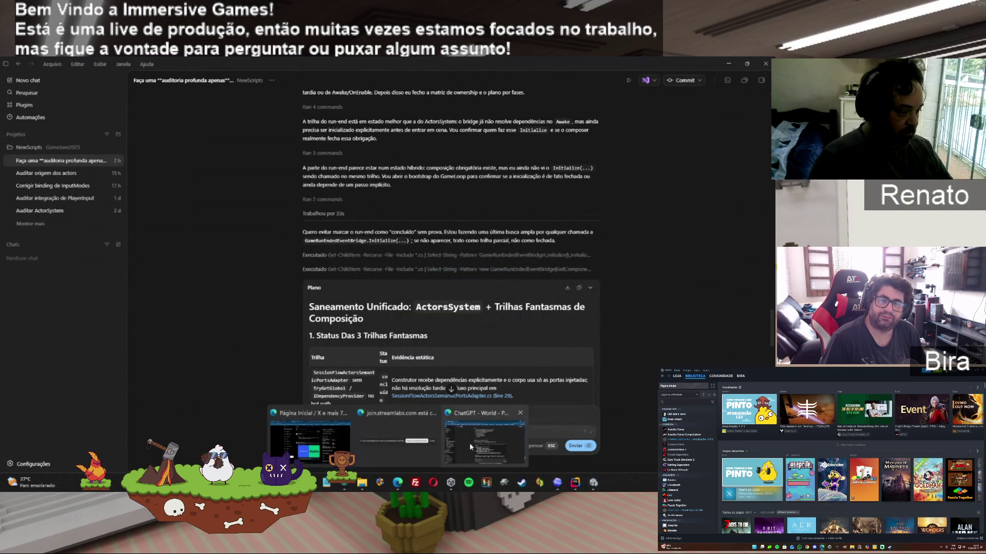
pyautogui.click(469, 447)
pyautogui.write('ped')
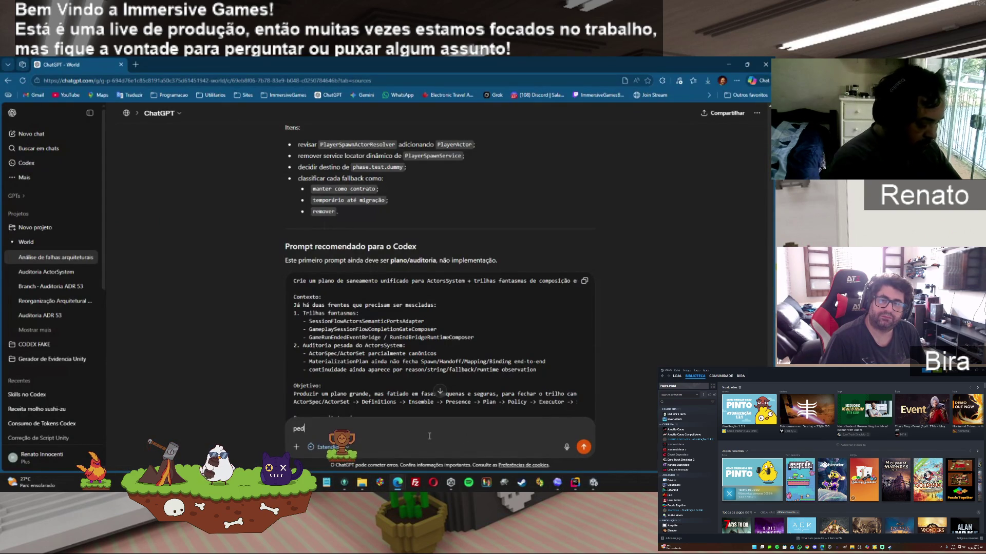
pyautogui.write('i para o codex em modo "plane')
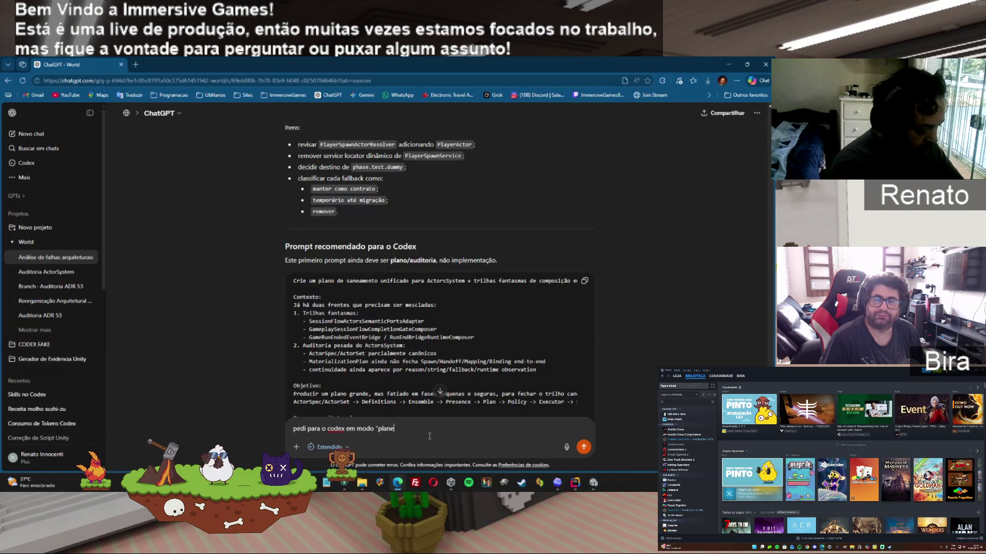
pyautogui.press('BackSpace')
pyautogui.press('BackSpace')
pyautogui.press('BackSpace')
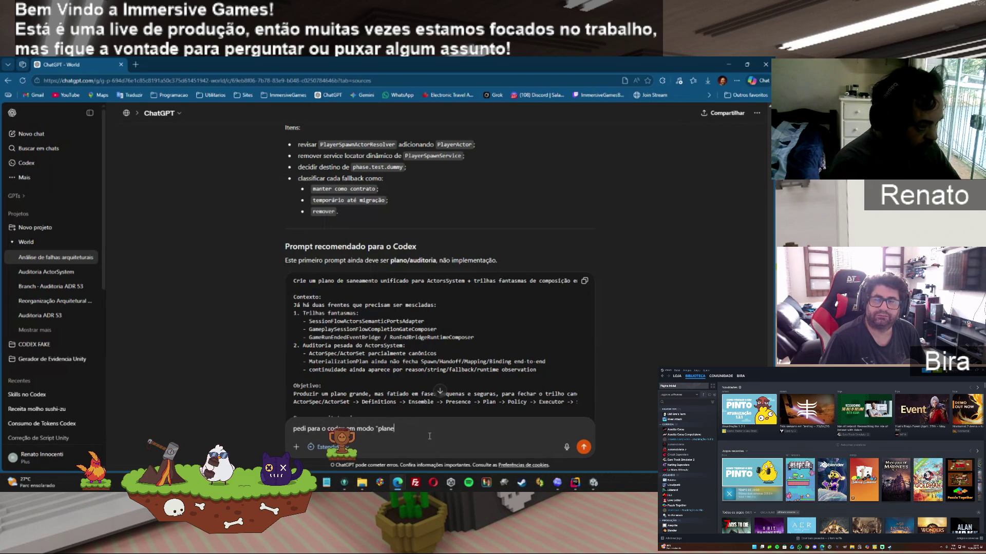
pyautogui.write('"criiar um plano e ele fez is')
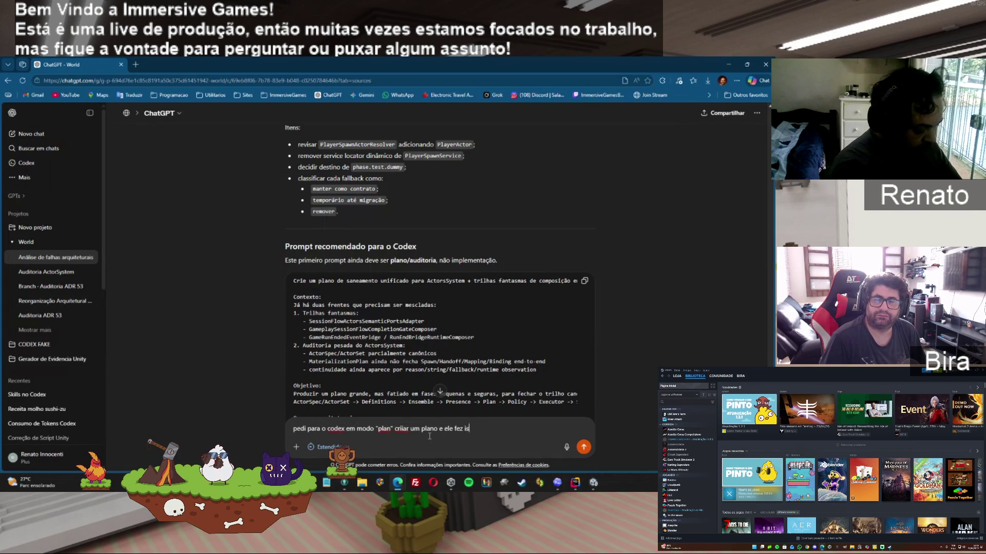
pyautogui.write('poss')
pyautogui.write('o executar?')
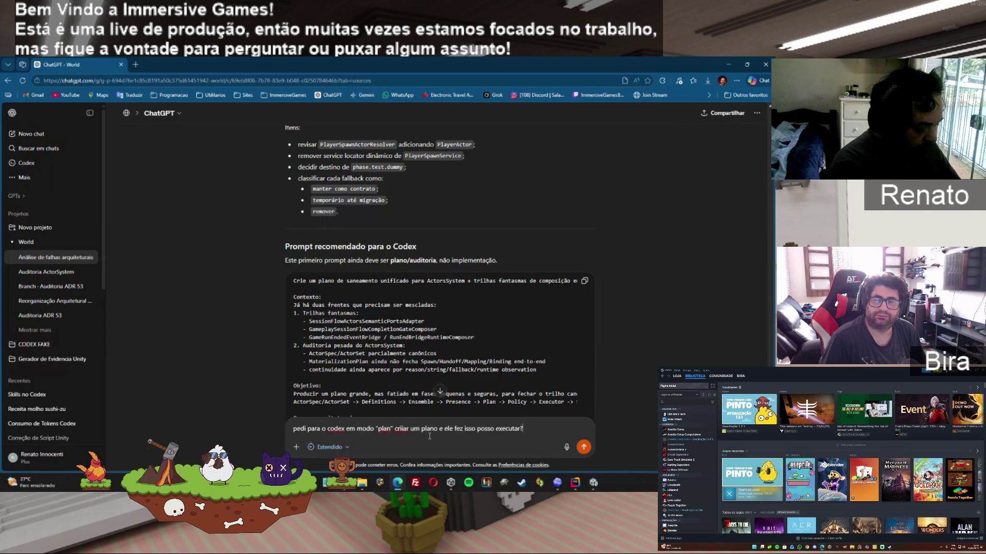
pyautogui.hotkey('ctrl', 'v')
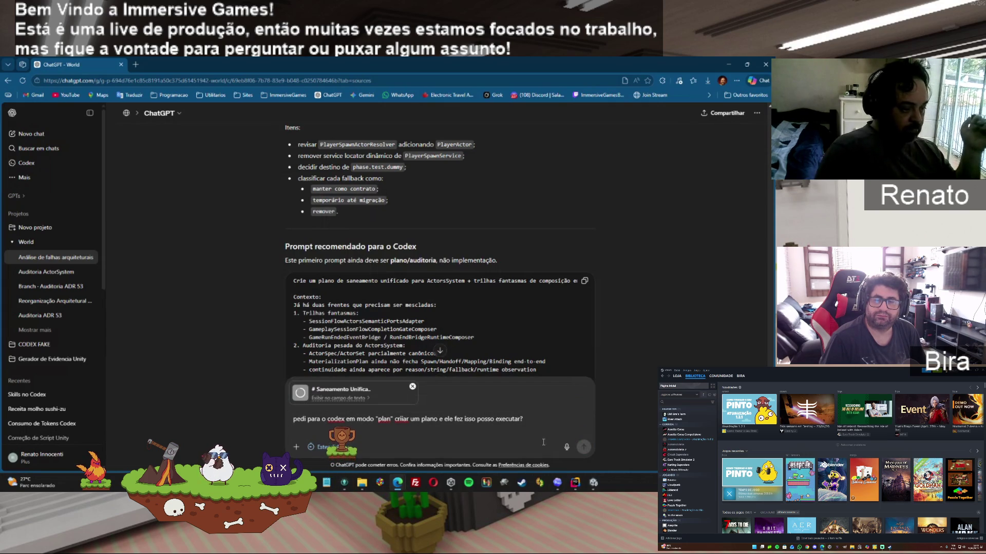
pyautogui.click(584, 448)
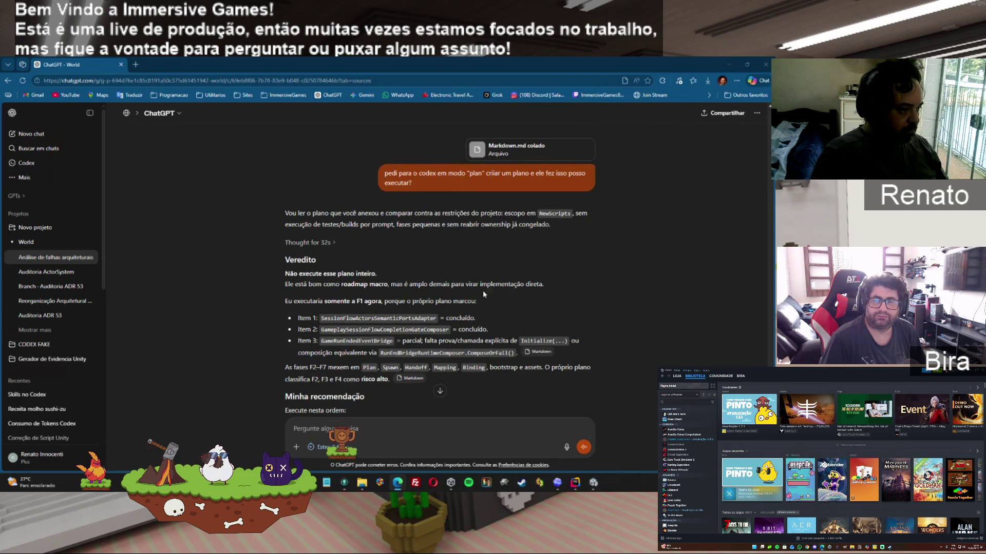
# Step: Copy ChatGPT's safe F1-only execution prompt and return to the Codex app
pyautogui.click(441, 393)
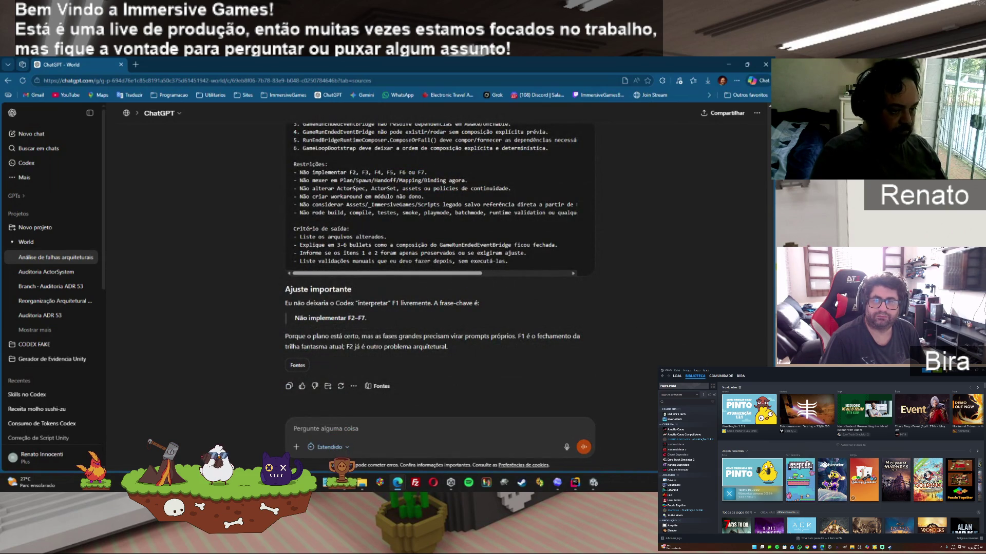
pyautogui.scroll(5, 439, 267)
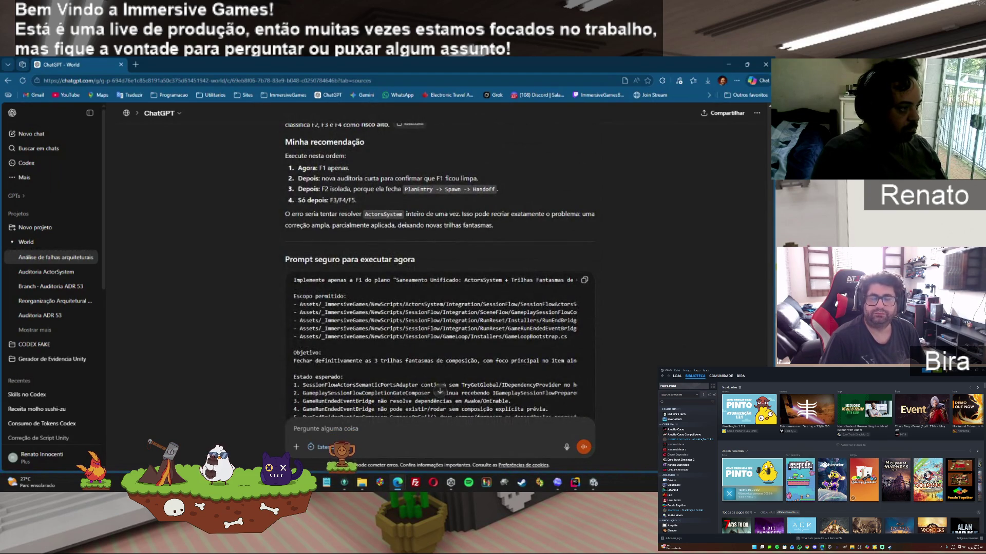
pyautogui.scroll(2, 439, 271)
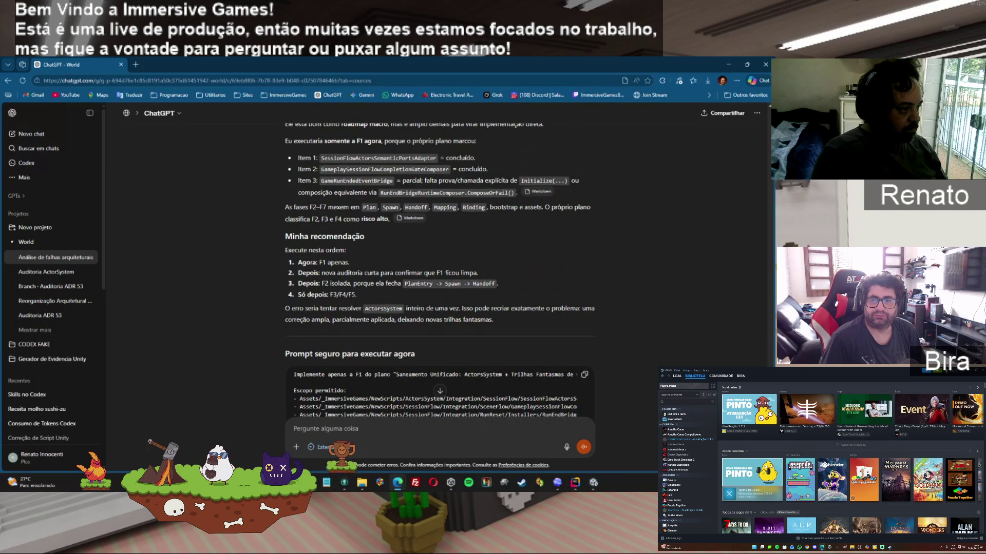
pyautogui.click(583, 376)
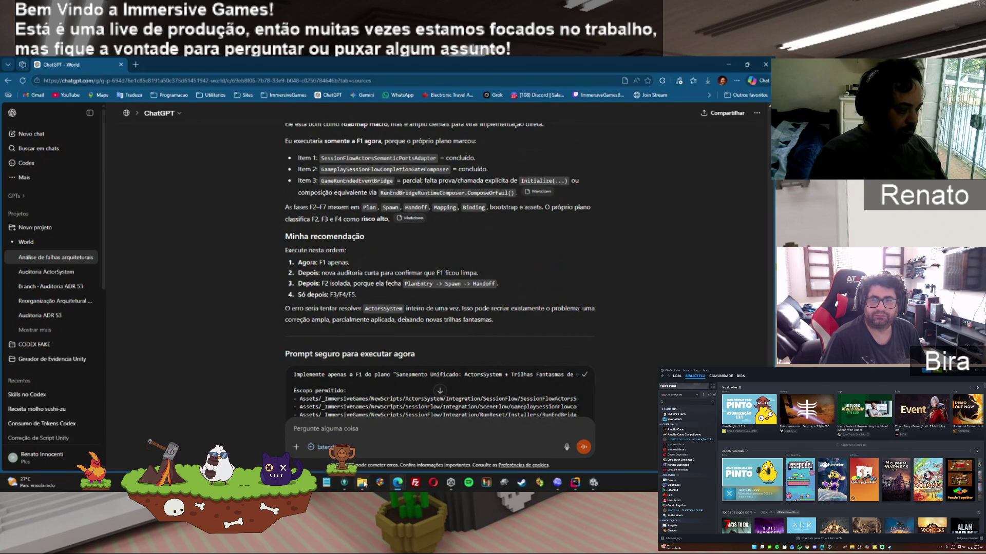
pyautogui.click(557, 483)
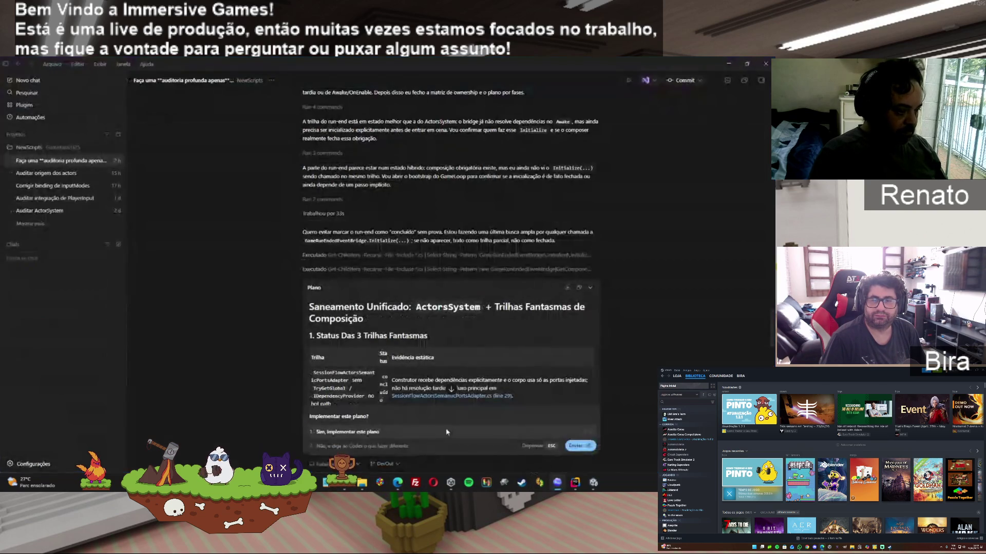
# Step: Reply to 'Implementar este plano?' with the pasted F1-only prompt and submit it
pyautogui.click(359, 446)
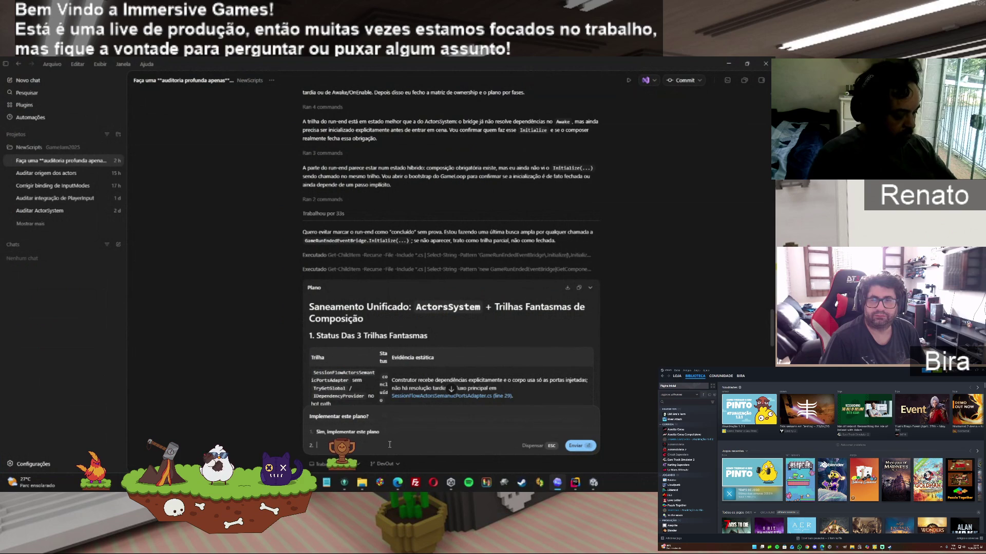
pyautogui.hotkey('ctrl', 'v')
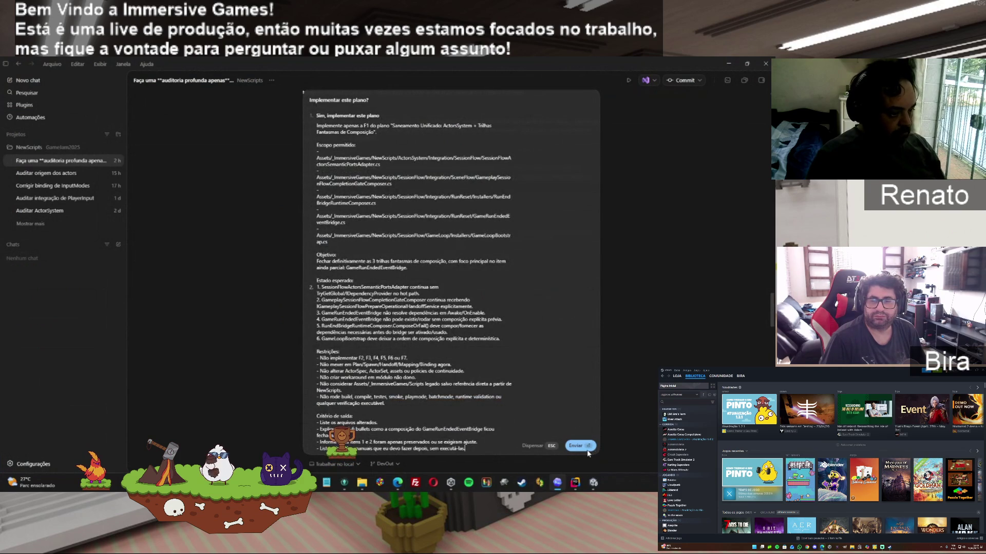
pyautogui.click(583, 445)
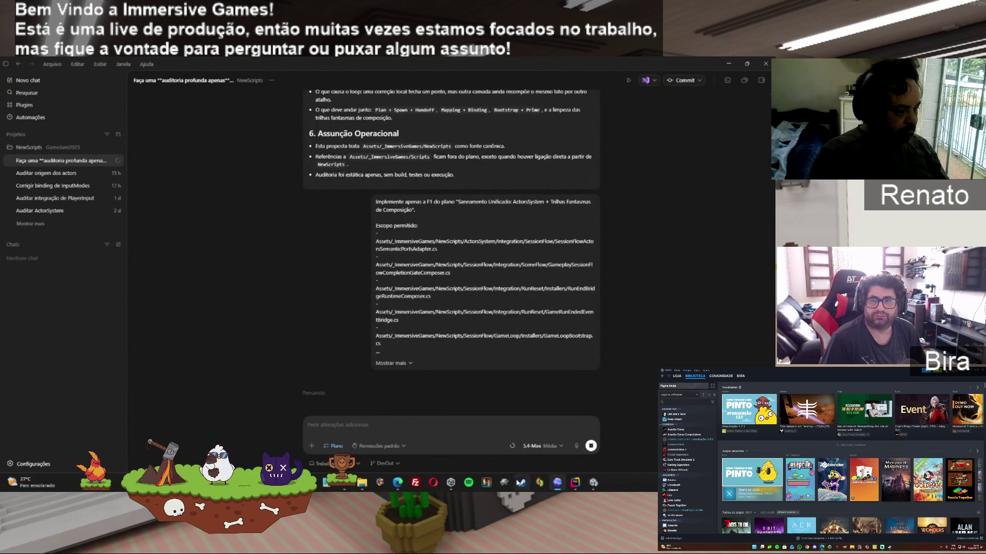
pyautogui.moveTo(433, 483)
pyautogui.click(485, 441)
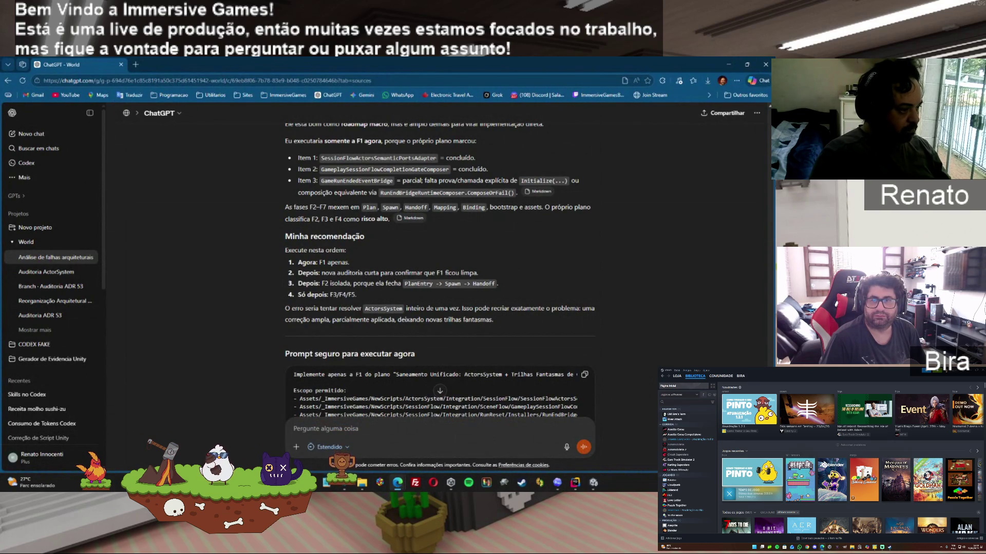
pyautogui.scroll(-8, 312, 344)
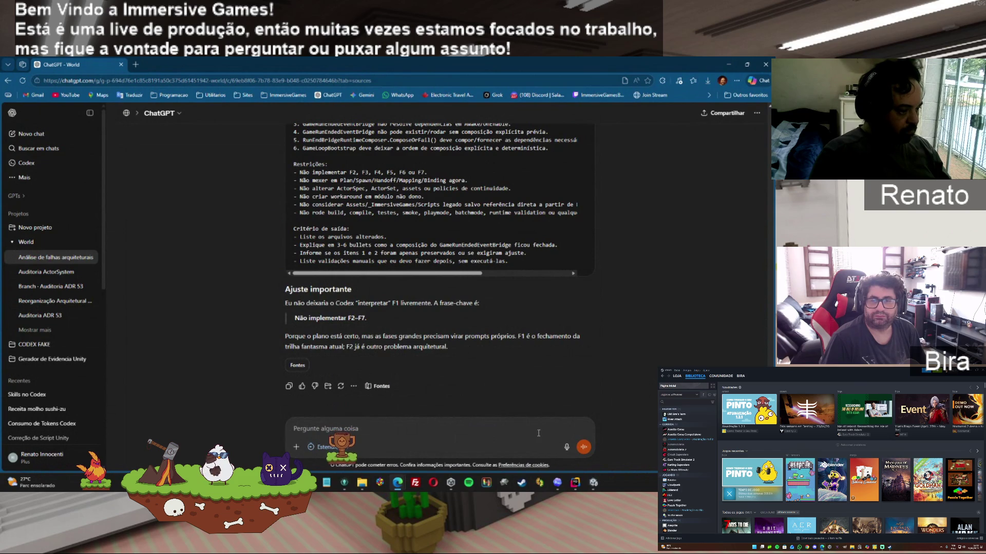
pyautogui.click(560, 485)
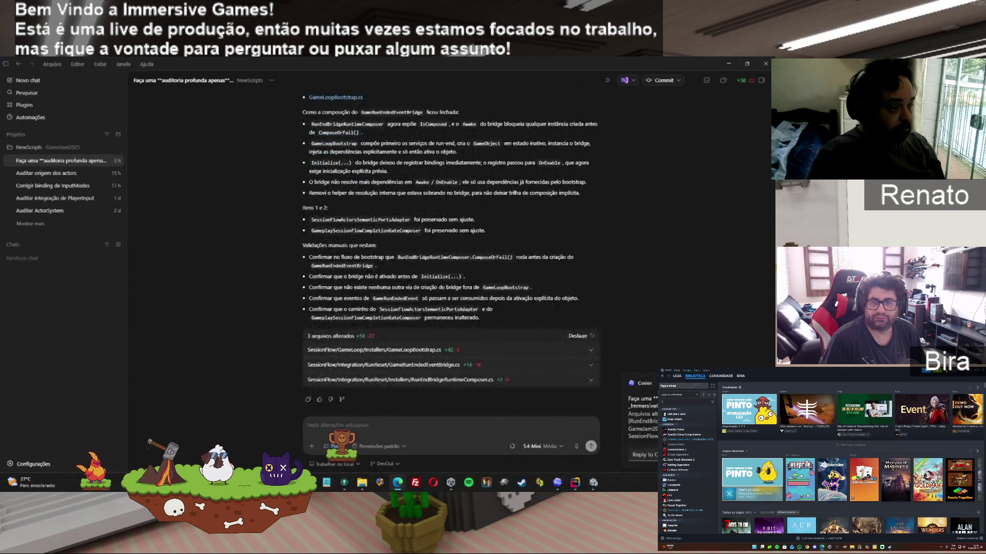
# Step: Copy Codex's final F1 report covering GameLoopBootstrap.cs, GameRunEndedEventBridge.cs and RunEndBridgeRuntimeComposer.cs
pyautogui.click(308, 399)
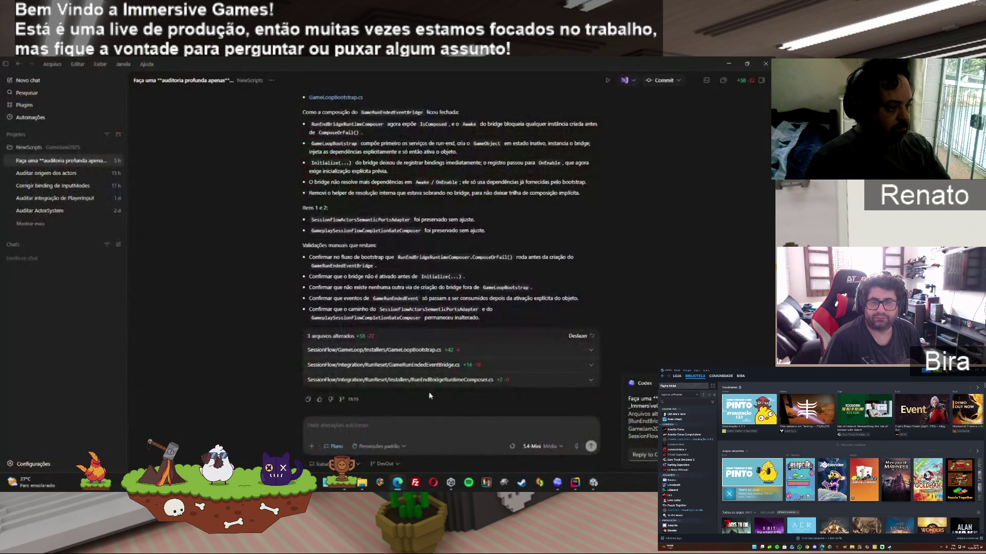
# Step: Paste Codex's F1 report into the ChatGPT World project chat and send it for a verdict
pyautogui.hotkey('alt', 'Tab')
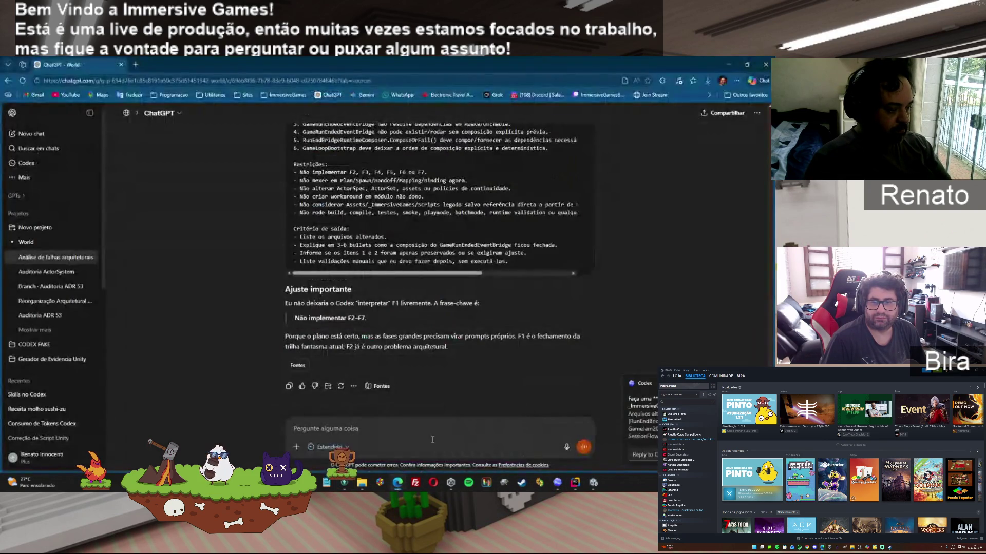
pyautogui.hotkey('ctrl', 'v')
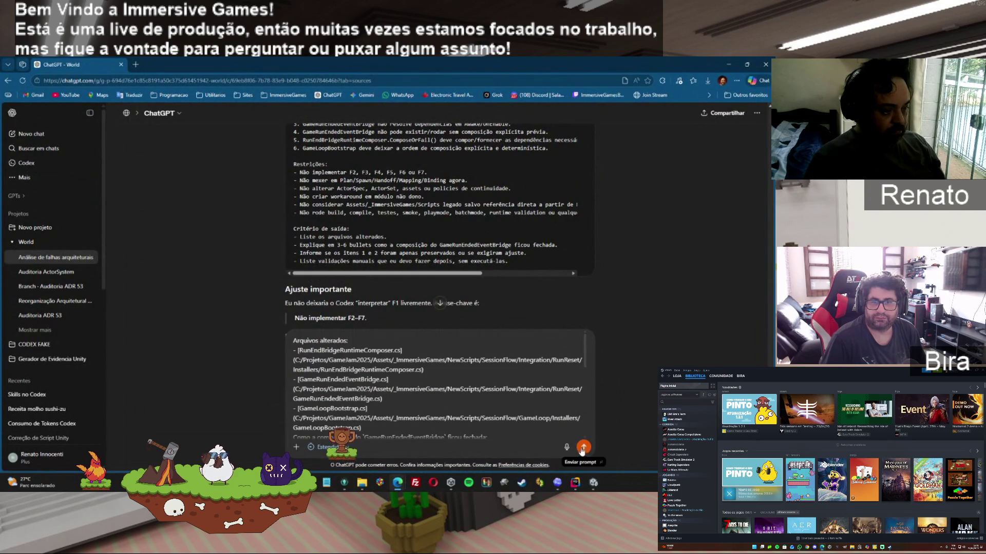
pyautogui.click(583, 446)
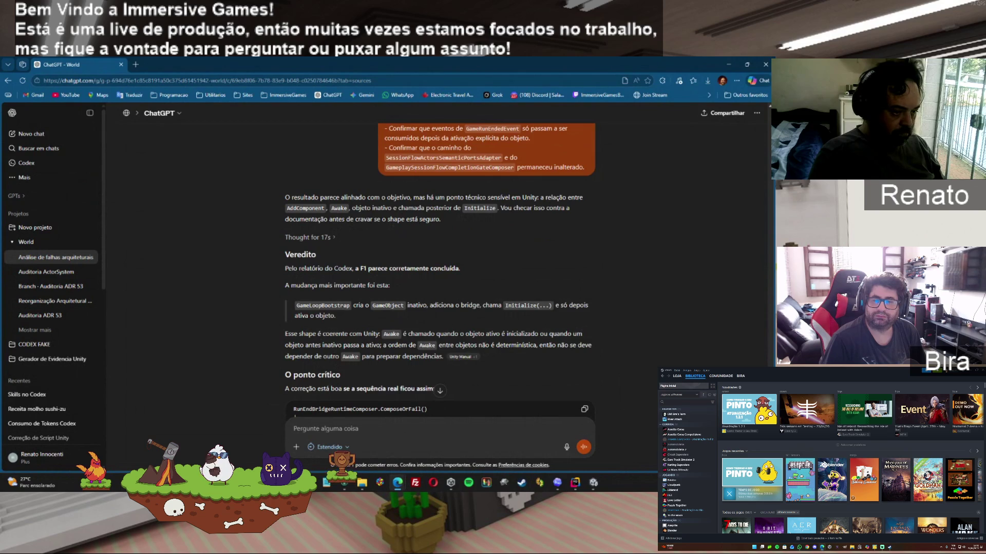
pyautogui.scroll(-3, 440, 267)
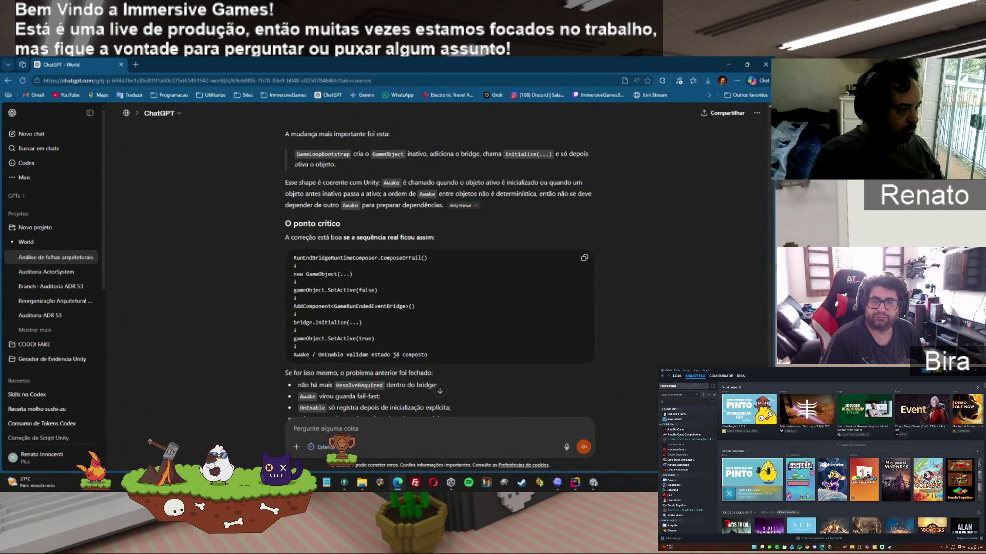
# Step: Copy ChatGPT's short 'Audite apenas a F1' confirmation audit prompt for use in Codex
pyautogui.scroll(-1, 440, 267)
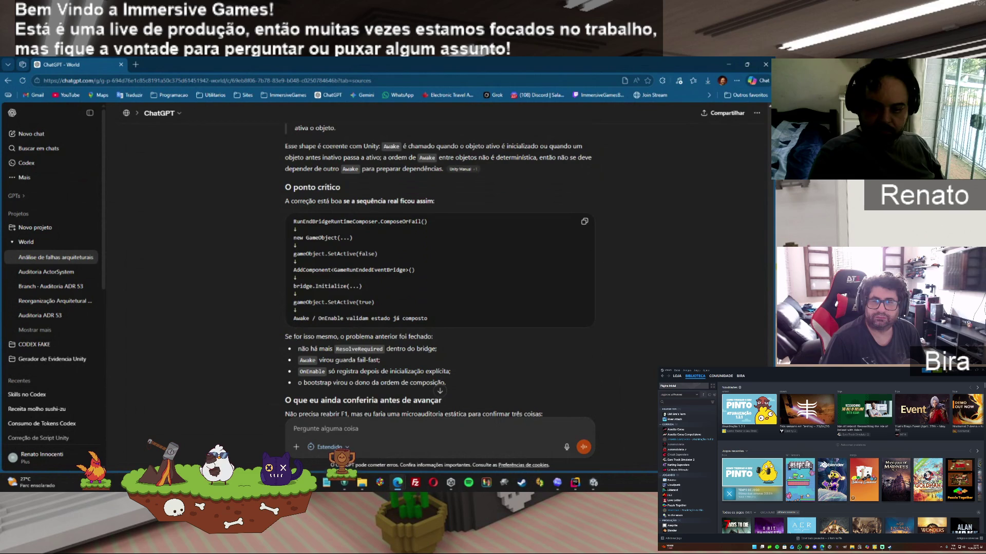
pyautogui.scroll(-2, 440, 267)
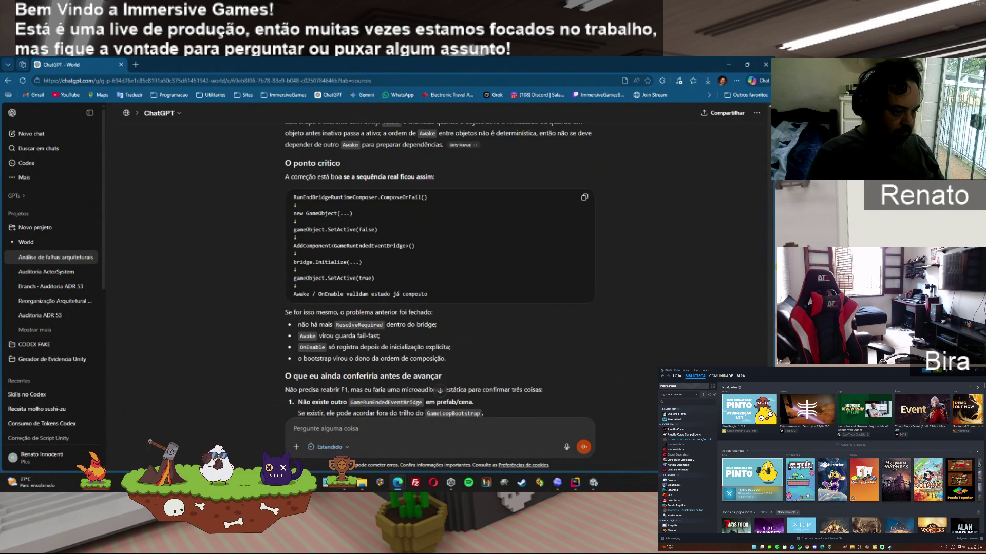
pyautogui.scroll(-10, 640, 331)
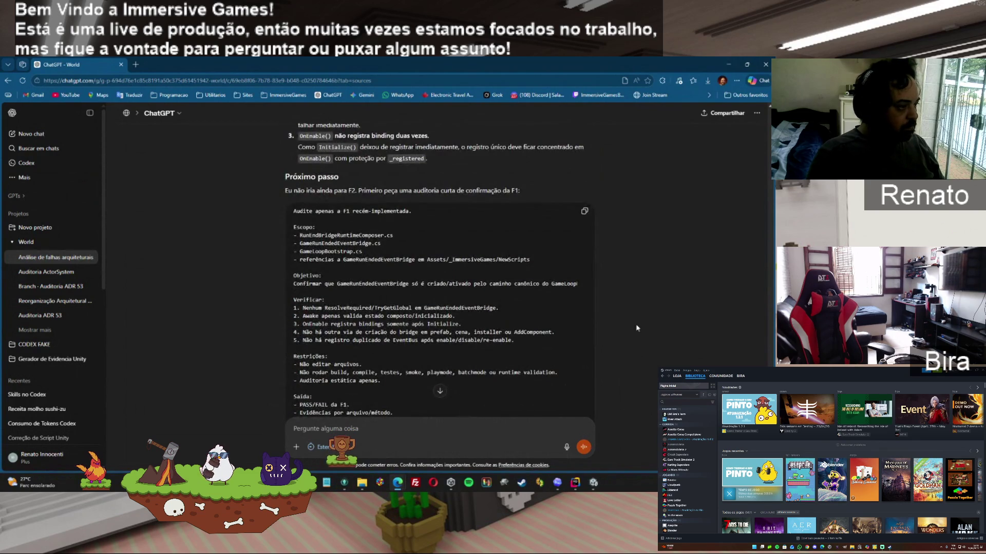
pyautogui.click(585, 211)
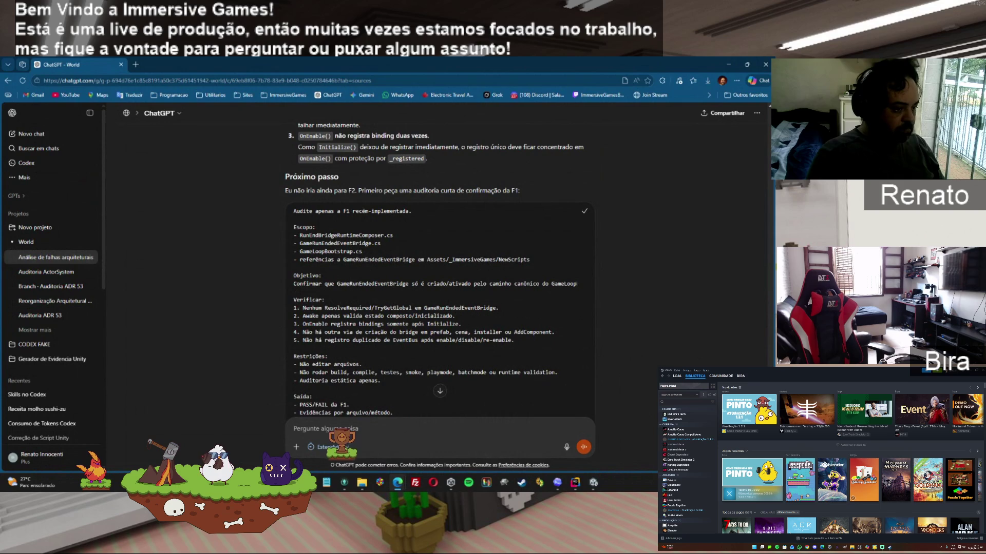
pyautogui.hotkey('alt', 'Tab')
# Step: Send the pasted F1 confirmation audit prompt to Codex using the Audit Lean skill
pyautogui.rightClick(425, 435)
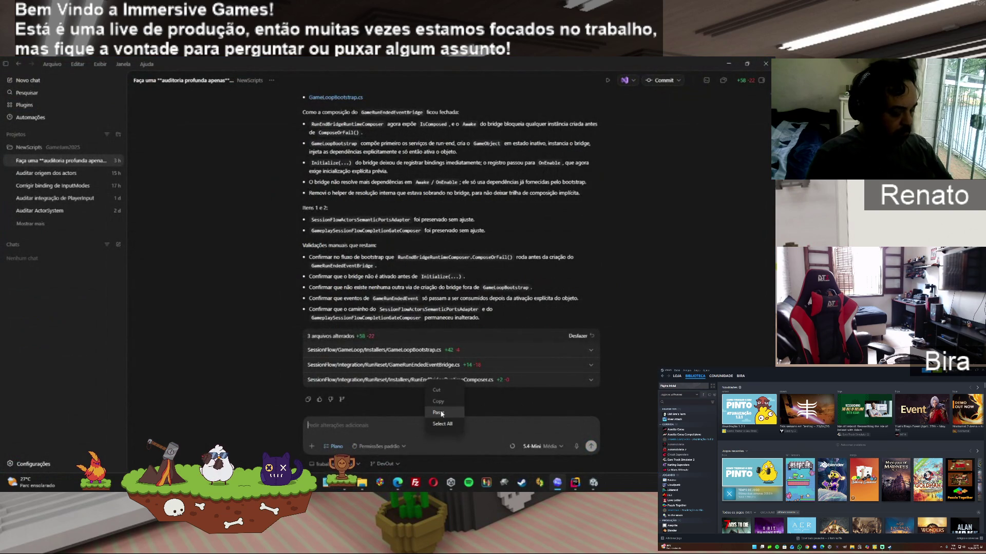
pyautogui.click(442, 412)
pyautogui.write('$')
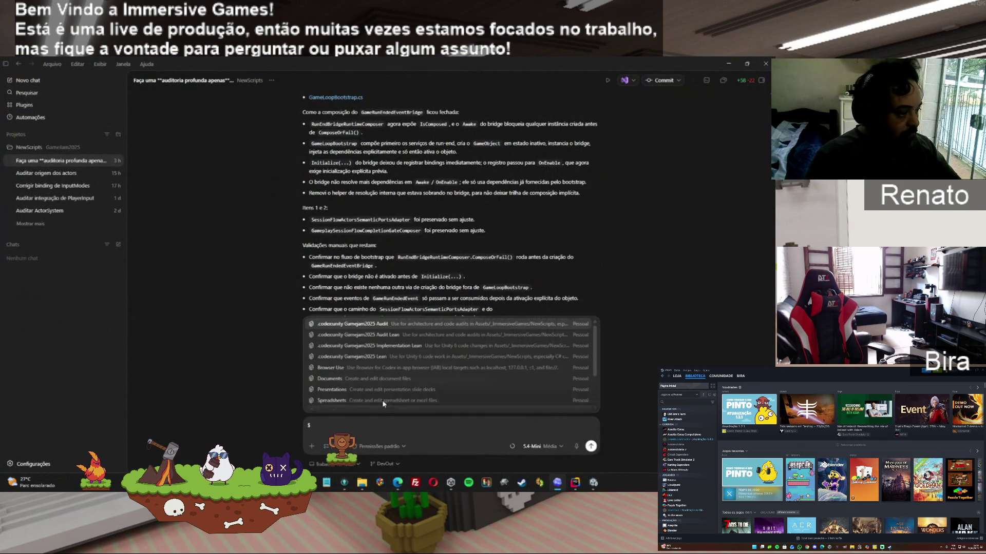
pyautogui.click(388, 327)
pyautogui.hotkey('ctrl', 'v')
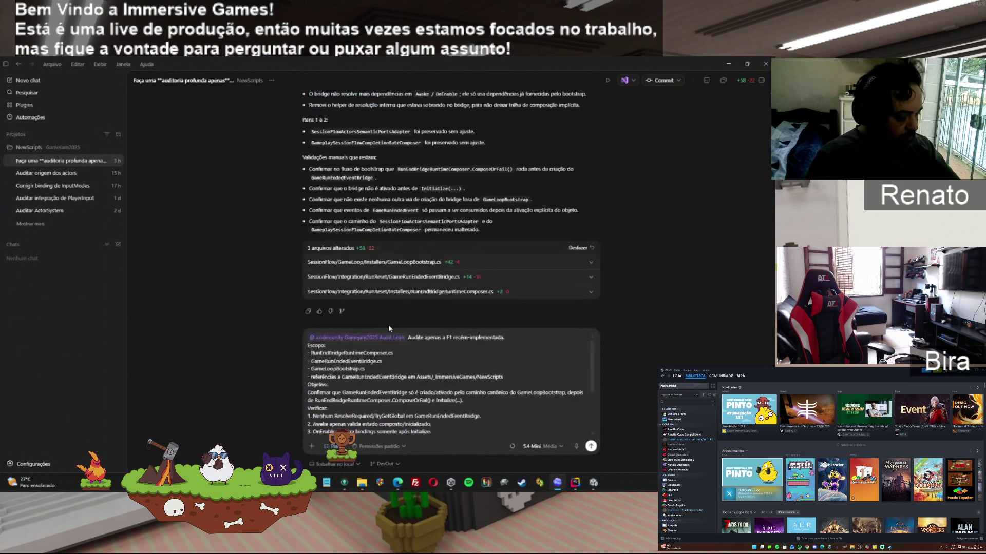
pyautogui.press('Return')
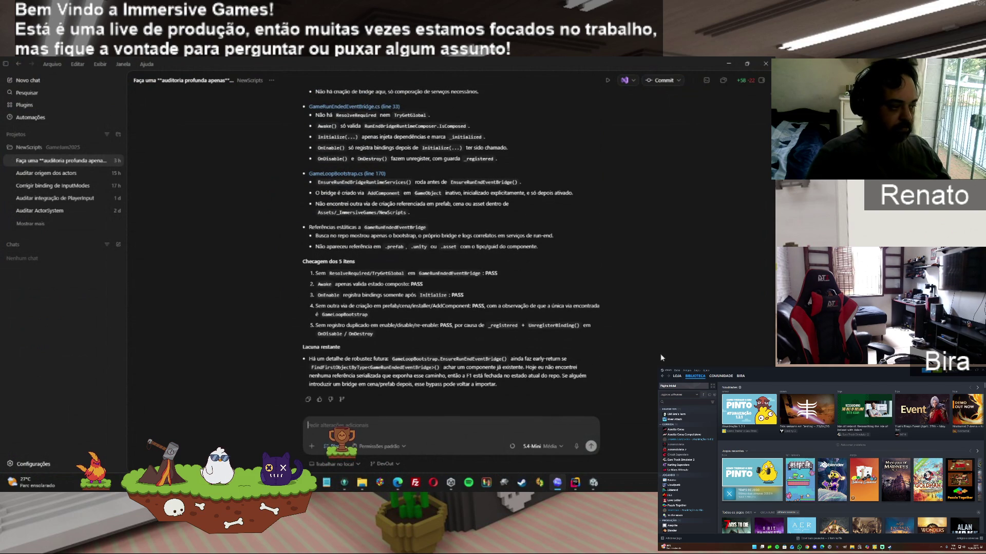
# Step: Copy Codex's audit reply showing all five checks PASS
pyautogui.click(308, 400)
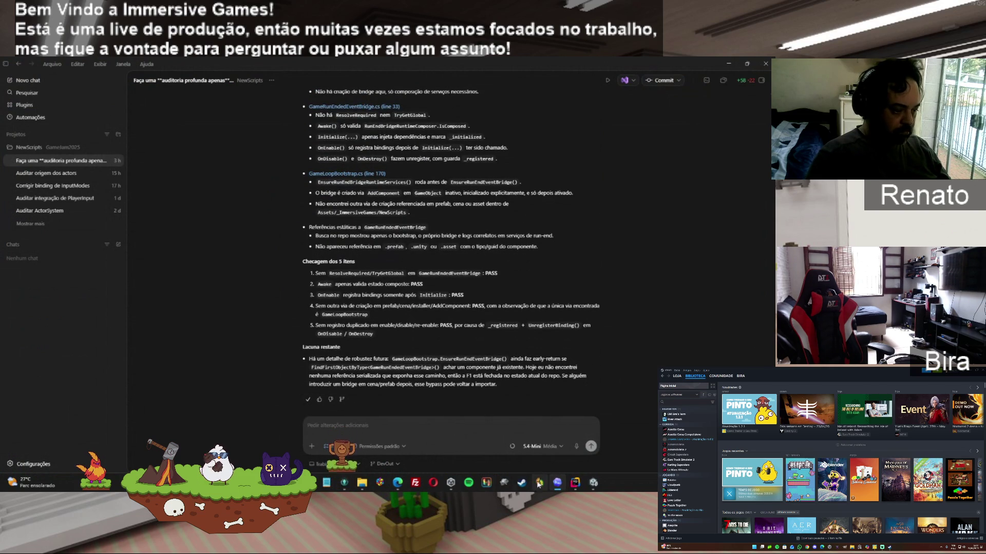
pyautogui.moveTo(398, 486)
pyautogui.click(404, 434)
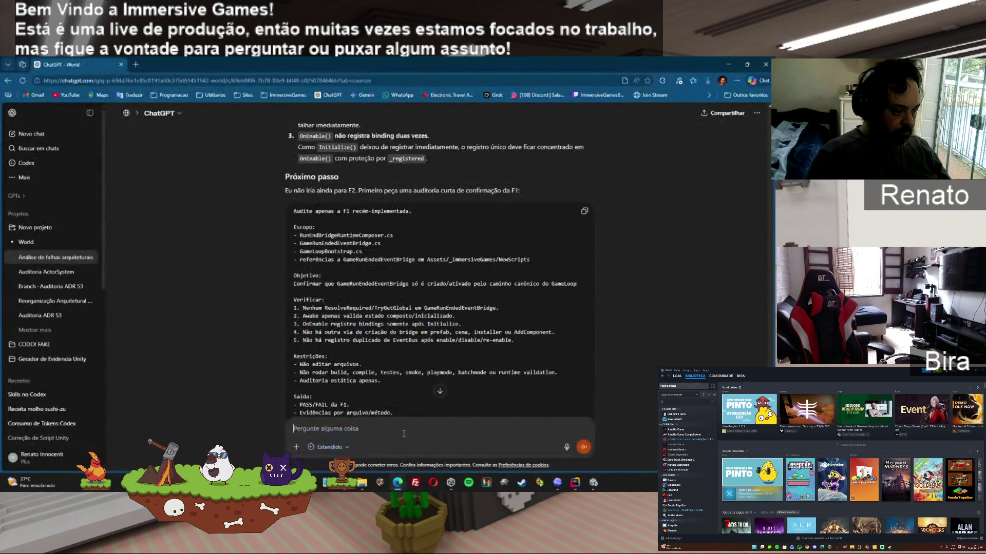
# Step: Paste Codex's all-PASS F1 audit result into ChatGPT and send it for a verdict
pyautogui.rightClick(398, 431)
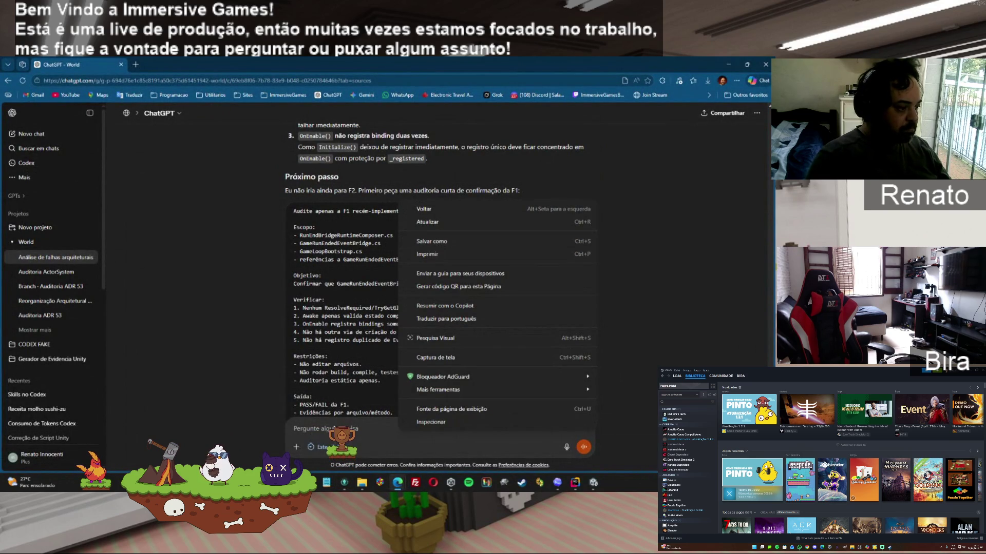
pyautogui.click(334, 426)
pyautogui.hotkey('ctrl', 'v')
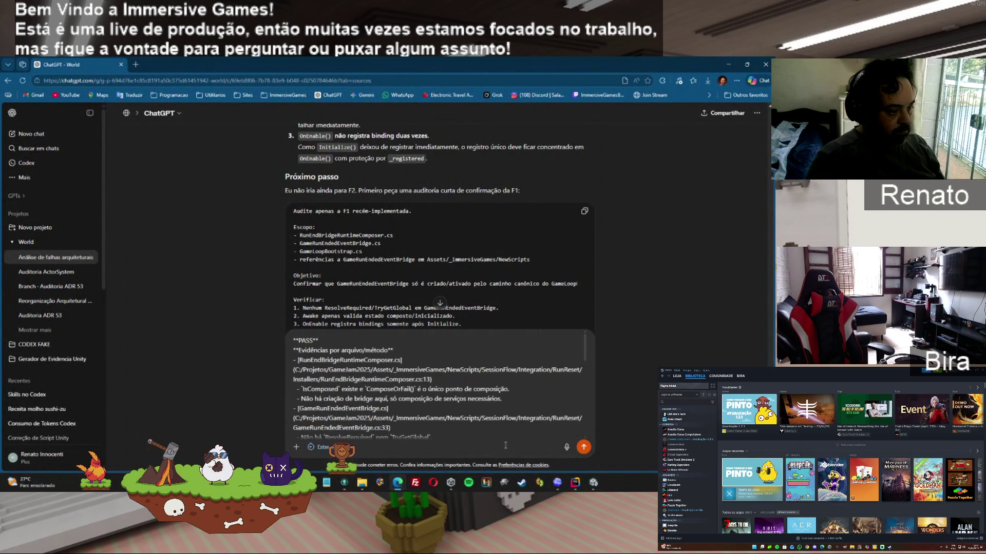
pyautogui.click(583, 447)
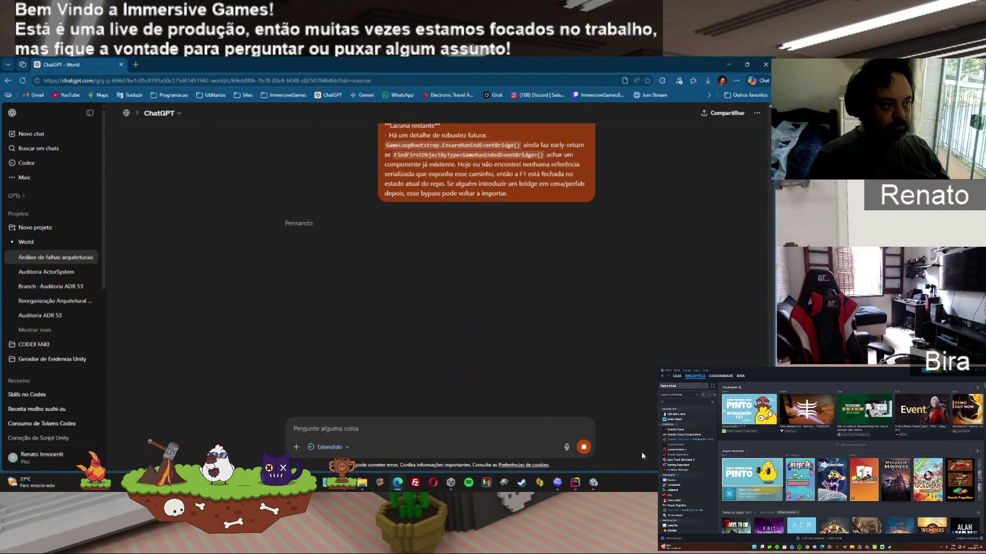
# Step: Discard the drafted 'Sequência' follow-up and read the F1-concluded verdict with its EnsureRunEndEventBridge() caveat
pyautogui.write('Sequência')
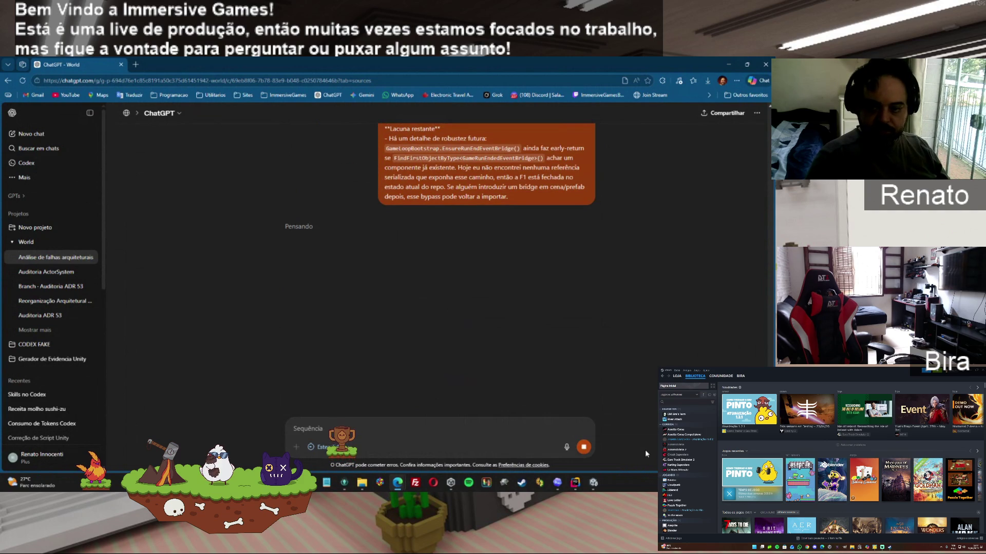
pyautogui.hotkey('ctrl', 'a')
pyautogui.press('BackSpace')
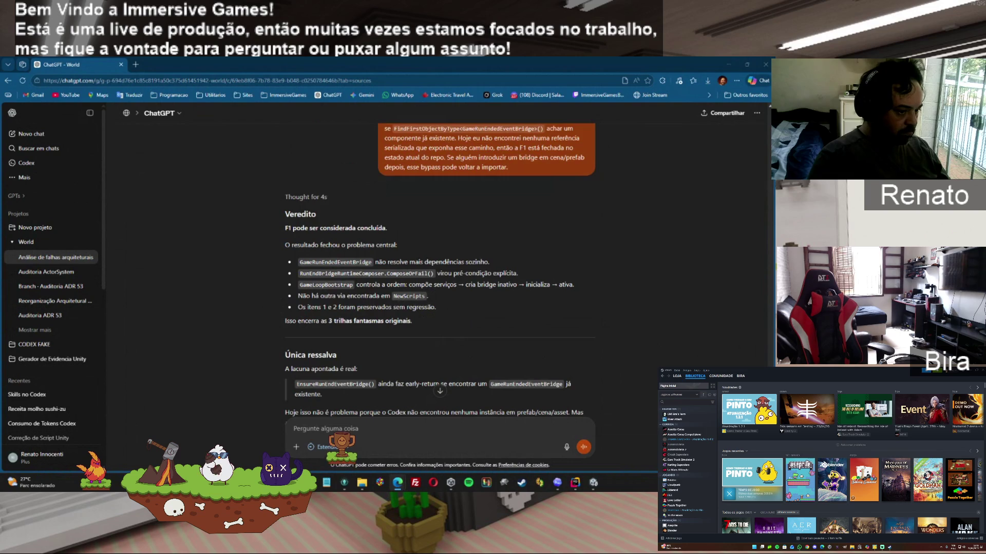
pyautogui.scroll(-2, 439, 272)
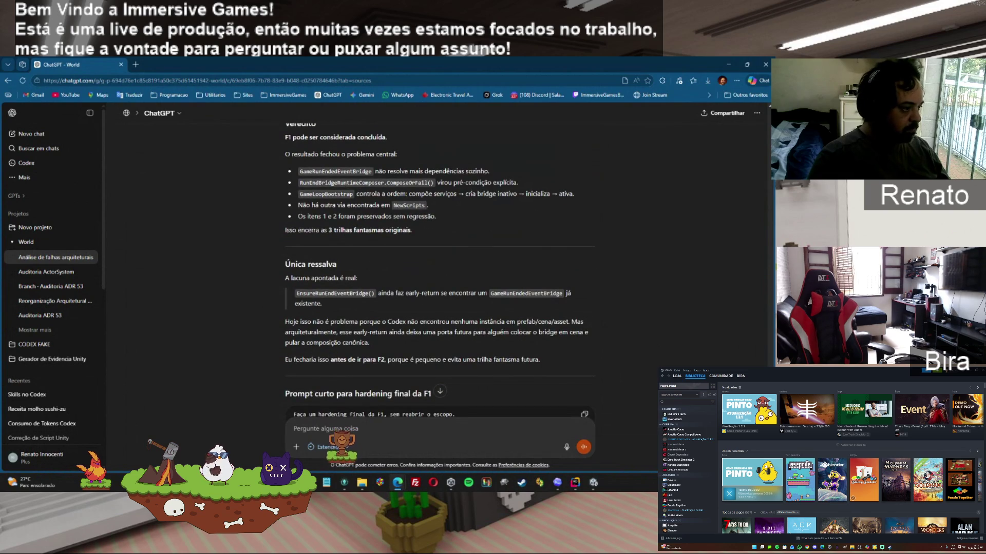
# Step: Copy the 'Prompt curto para hardening final da F1' code block for Codex
pyautogui.scroll(-1, 438, 272)
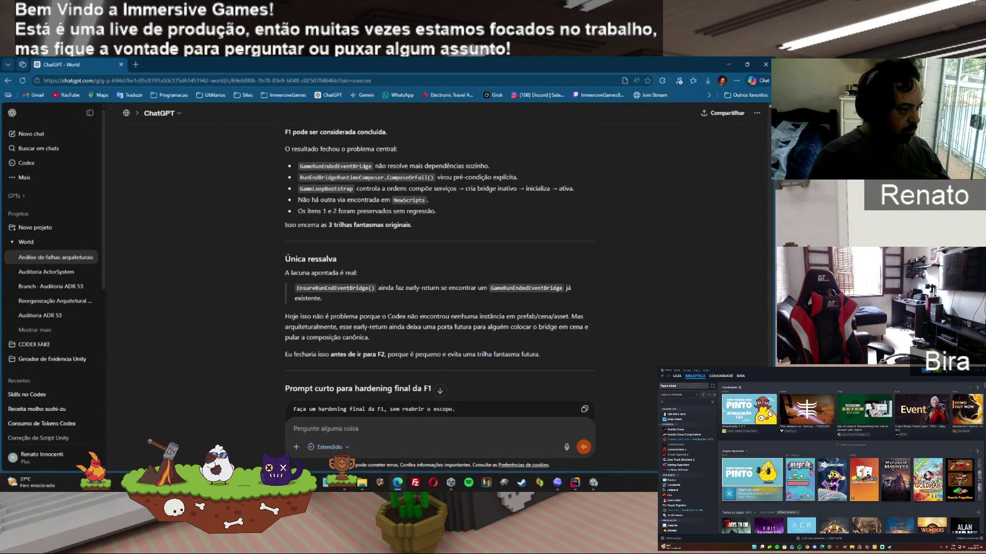
pyautogui.scroll(-1, 439, 257)
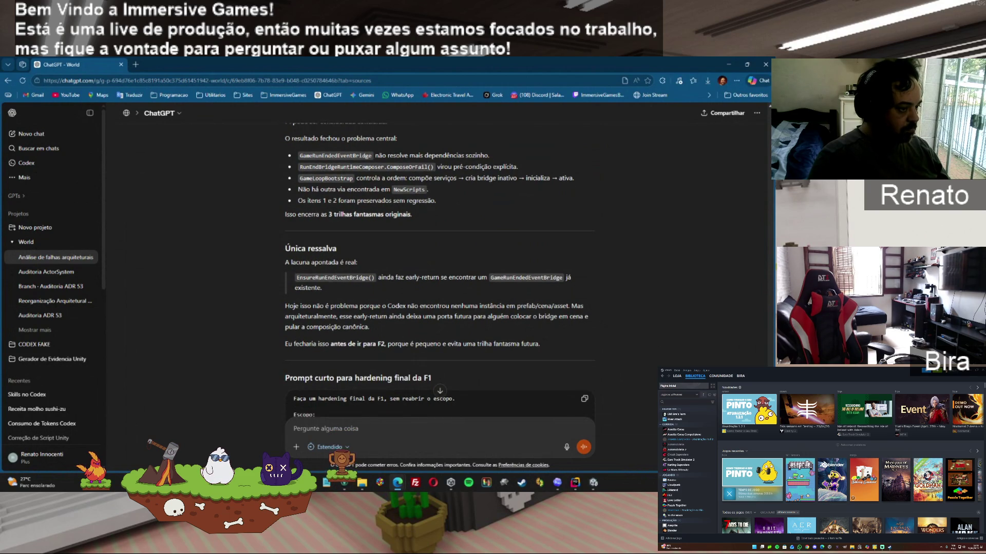
pyautogui.scroll(-1, 439, 295)
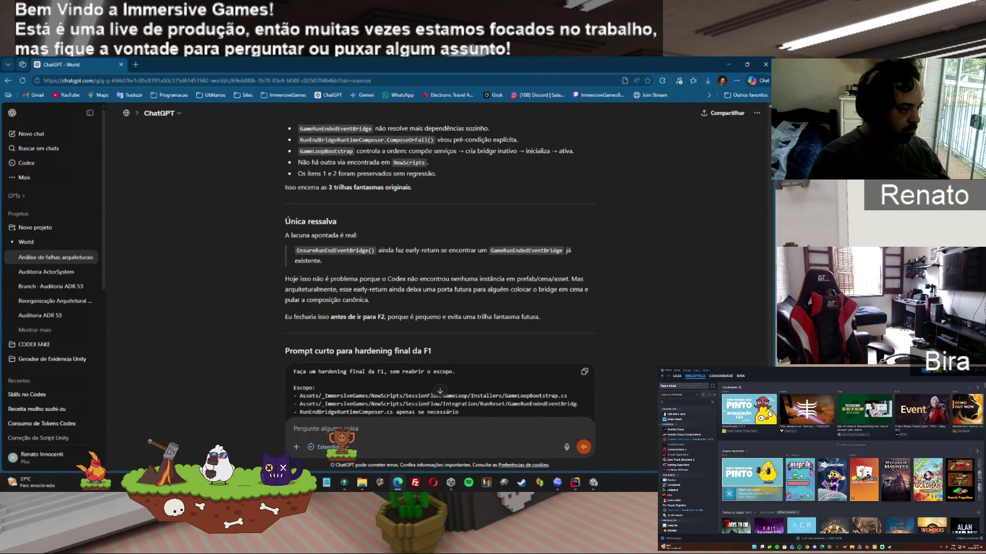
pyautogui.scroll(-2, 568, 314)
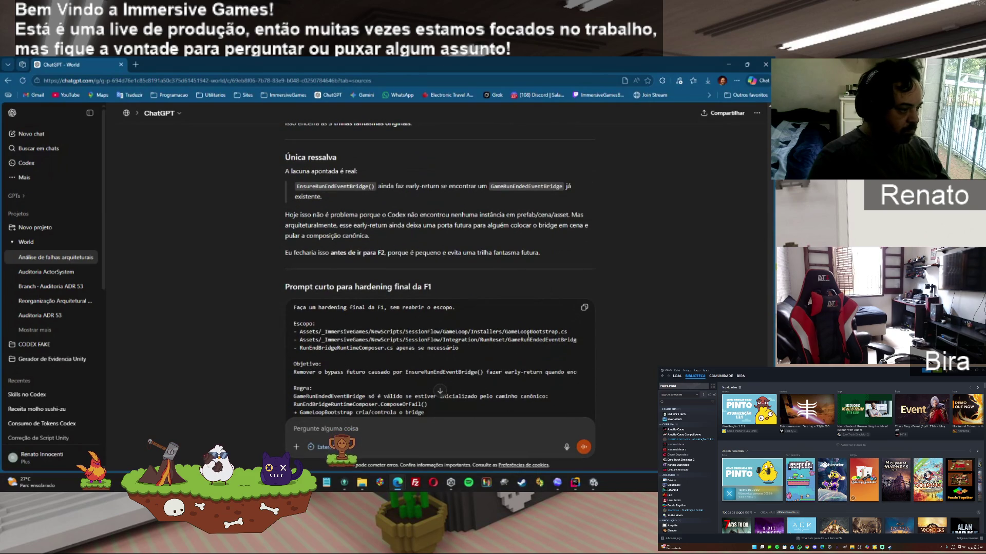
pyautogui.click(584, 307)
pyautogui.moveTo(594, 485)
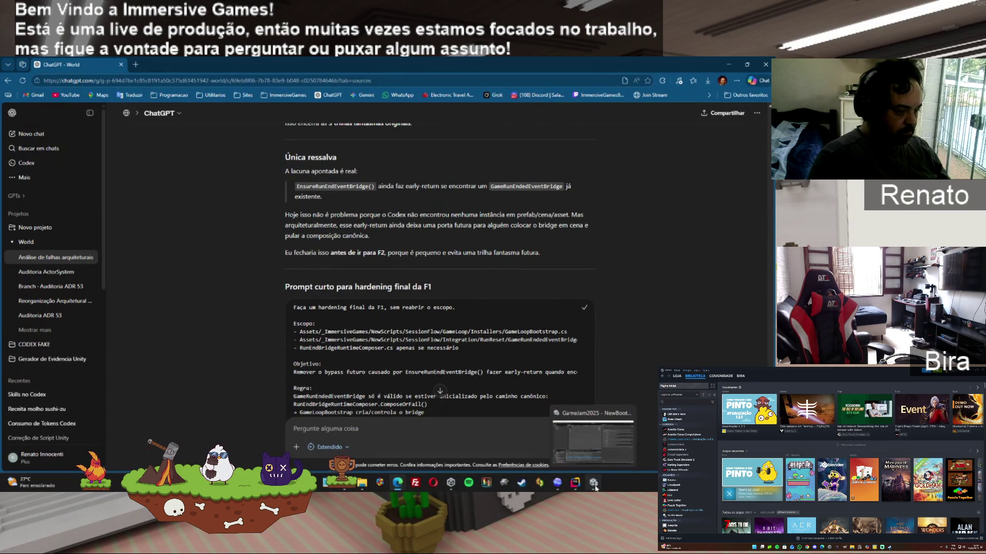
pyautogui.click(593, 441)
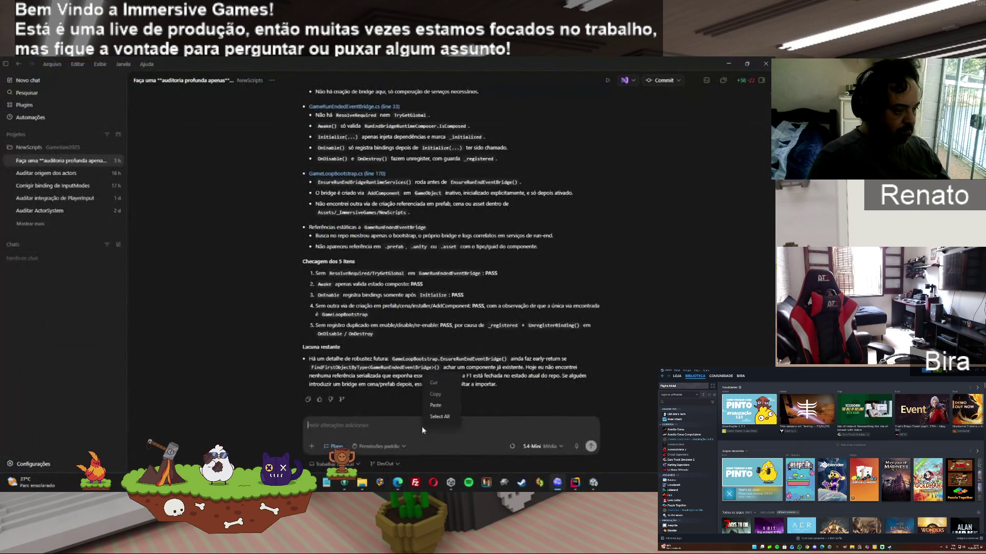
# Step: Have Codex make GameLoopBootstrap.cs fail fast when a GameRunEndedEventBridge already exists
pyautogui.hotkey('ctrl', 'v')
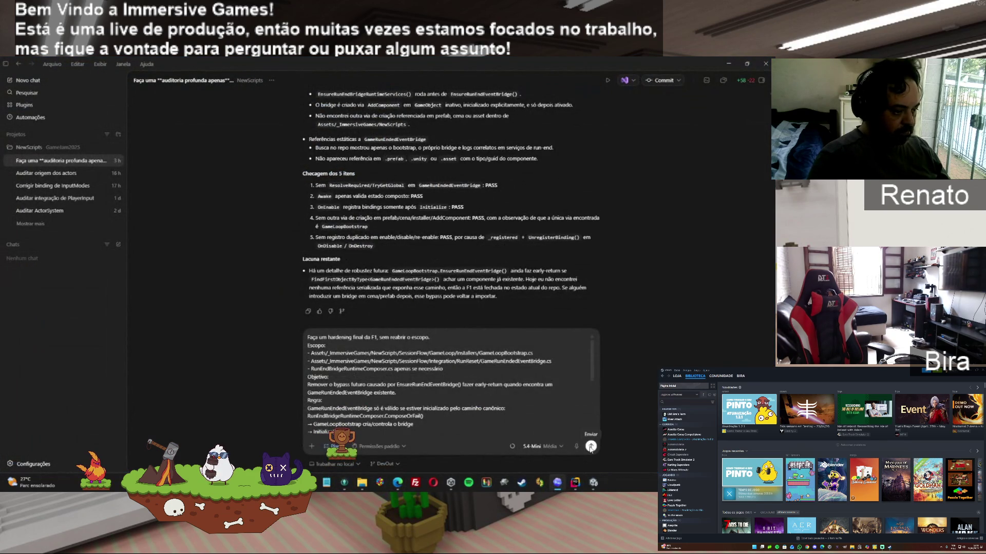
pyautogui.click(591, 446)
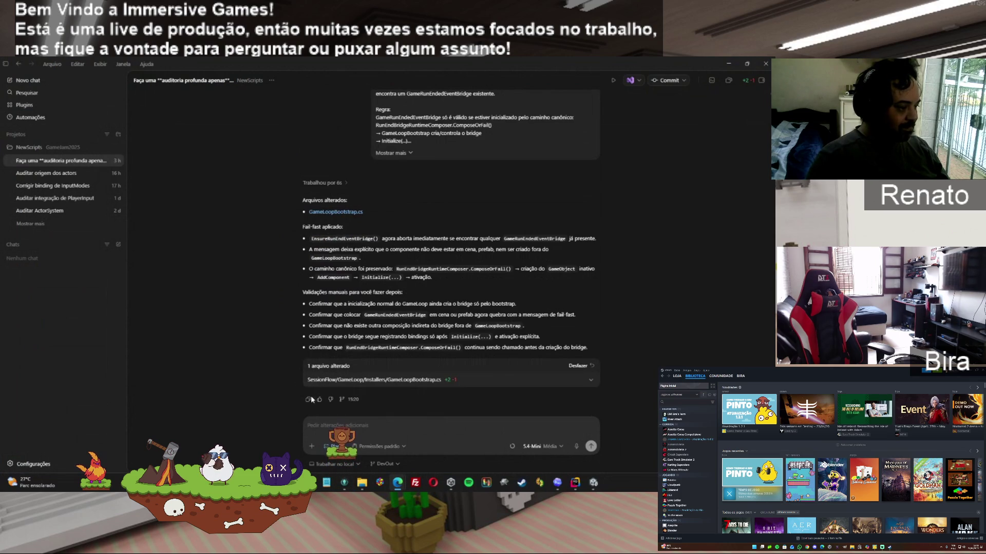
pyautogui.moveTo(398, 482)
pyautogui.click(413, 411)
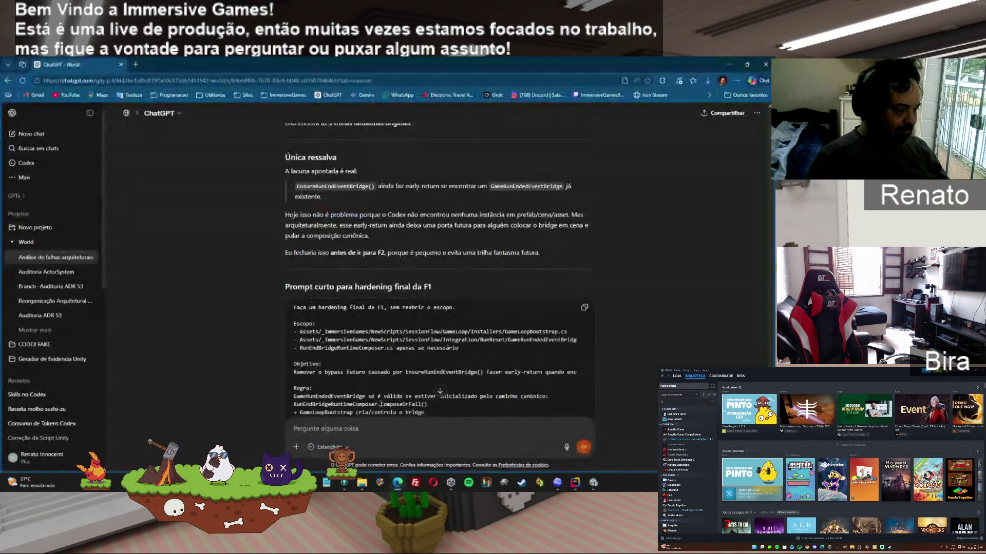
# Step: Submit Codex's GameLoopBootstrap.cs fail-fast hardening report to ChatGPT for the F1 closing verdict
pyautogui.hotkey('ctrl', 'v')
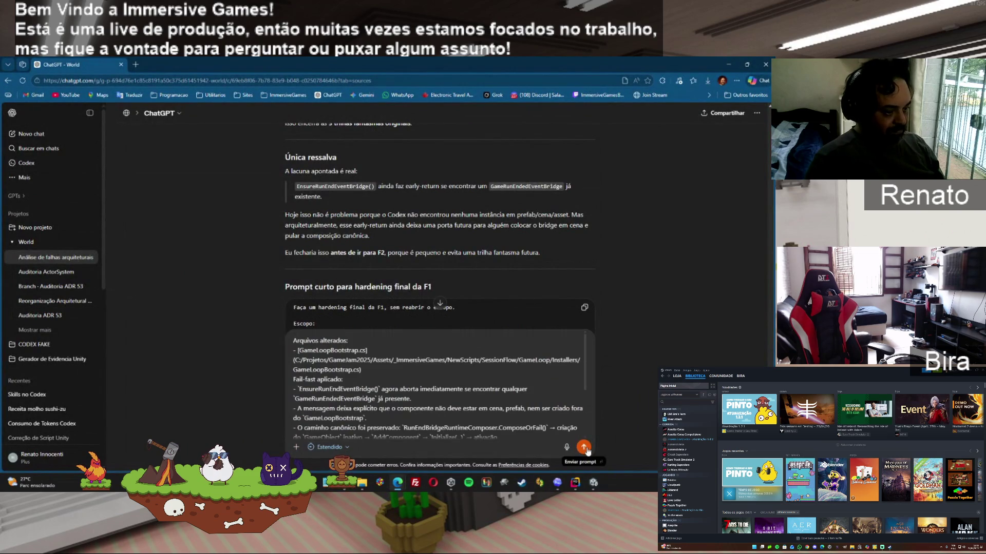
pyautogui.click(584, 448)
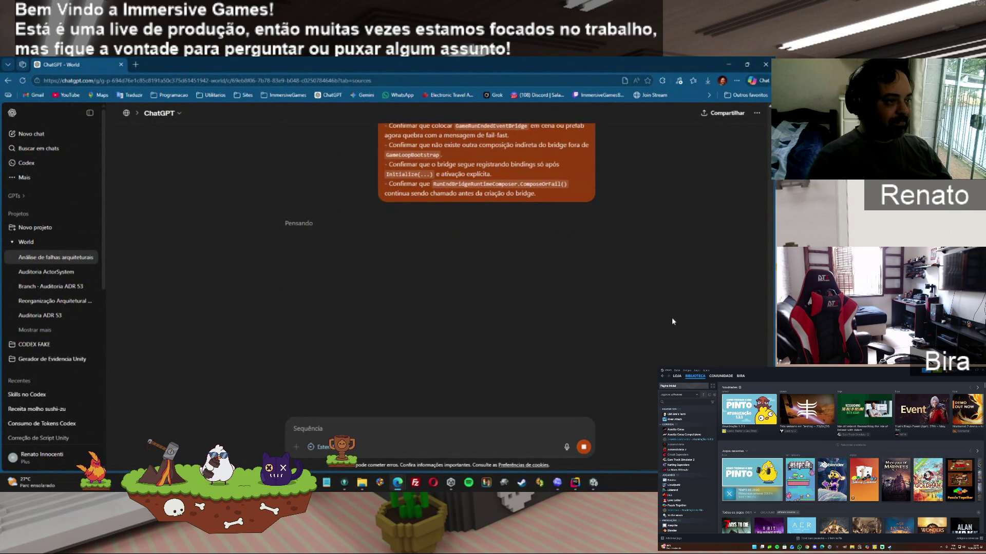
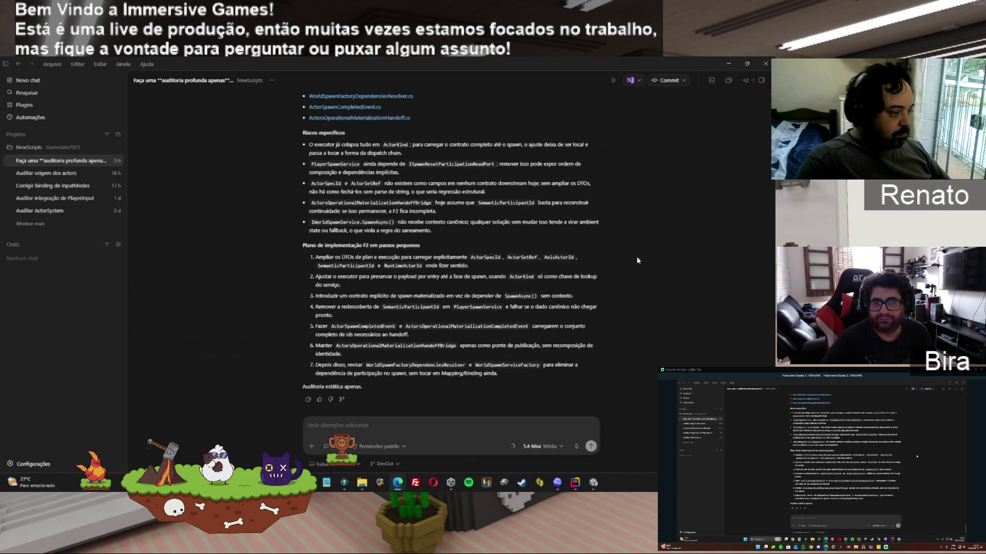
# Step: Copy Codex's F2 audit reply and switch to the ChatGPT window in Edge
pyautogui.click(308, 400)
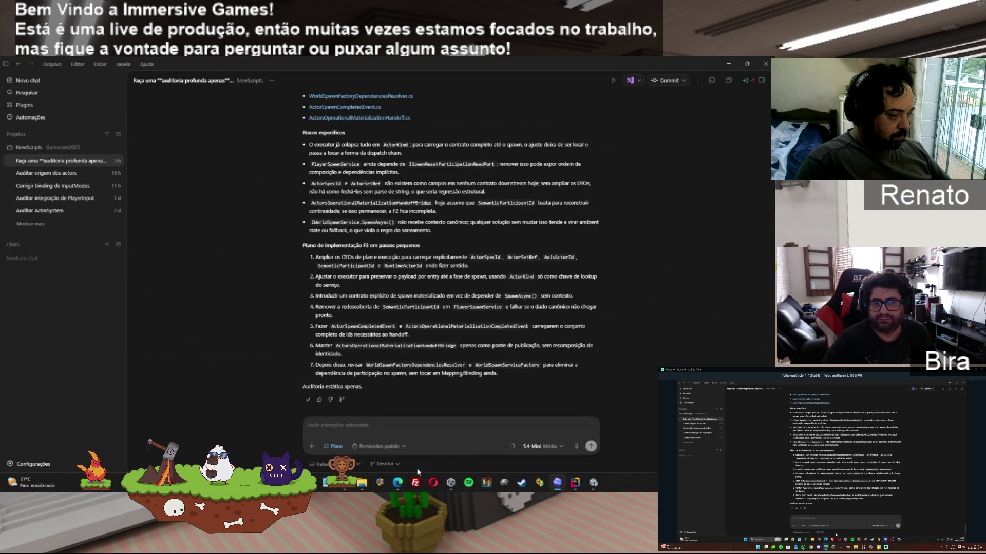
pyautogui.moveTo(398, 483)
pyautogui.click(472, 442)
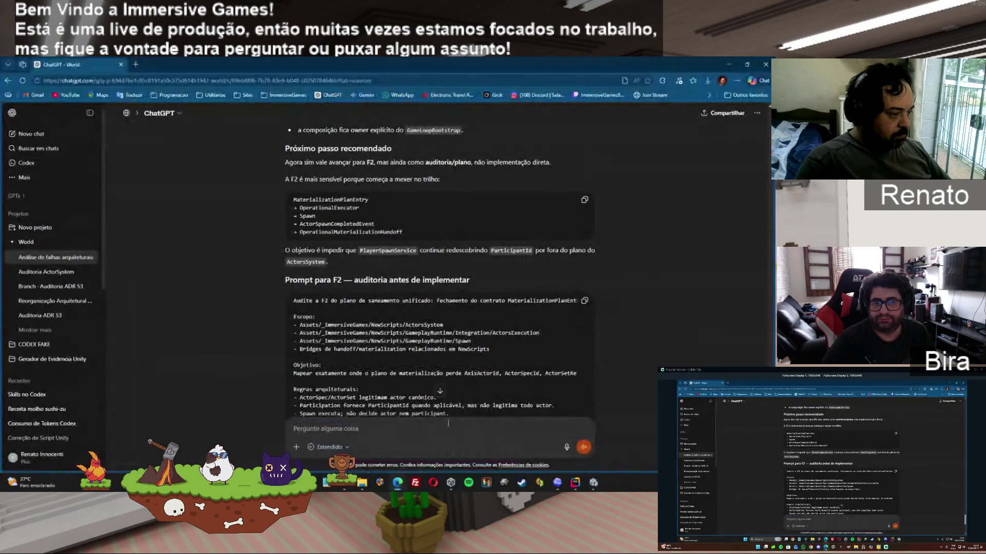
# Step: Paste Codex's F2 audit into ChatGPT as an attachment and send it for review
pyautogui.click(386, 431)
pyautogui.hotkey('ctrl', 'v')
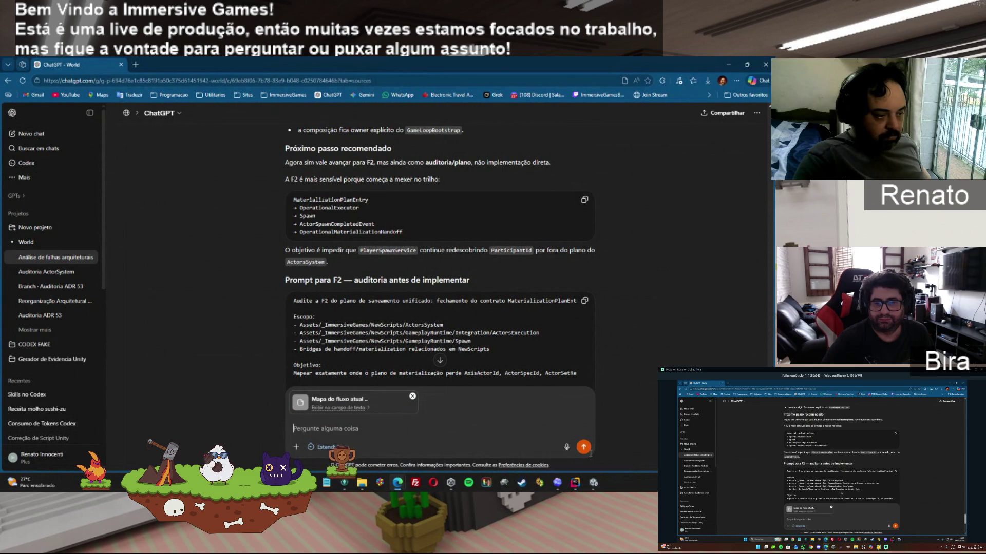
pyautogui.click(588, 454)
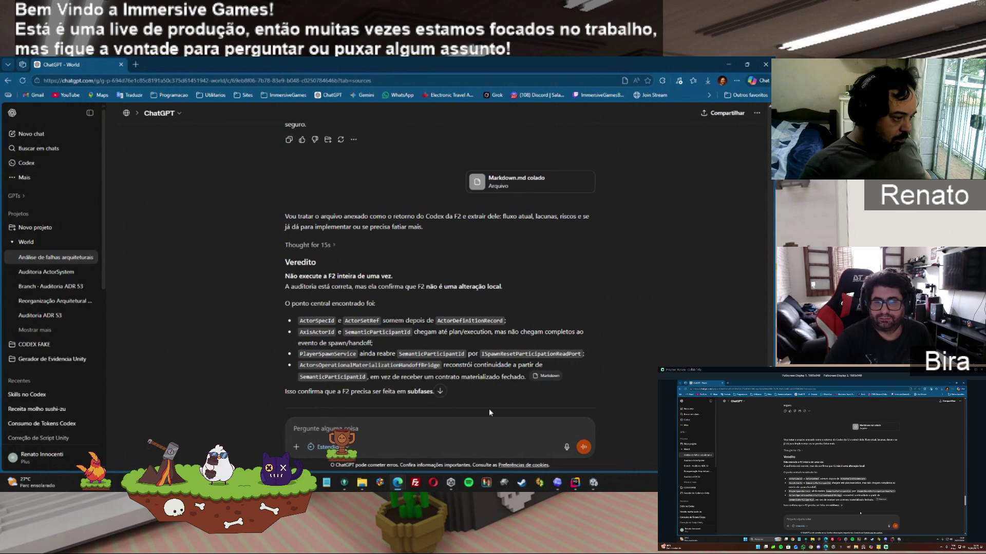
pyautogui.scroll(-4, 489, 410)
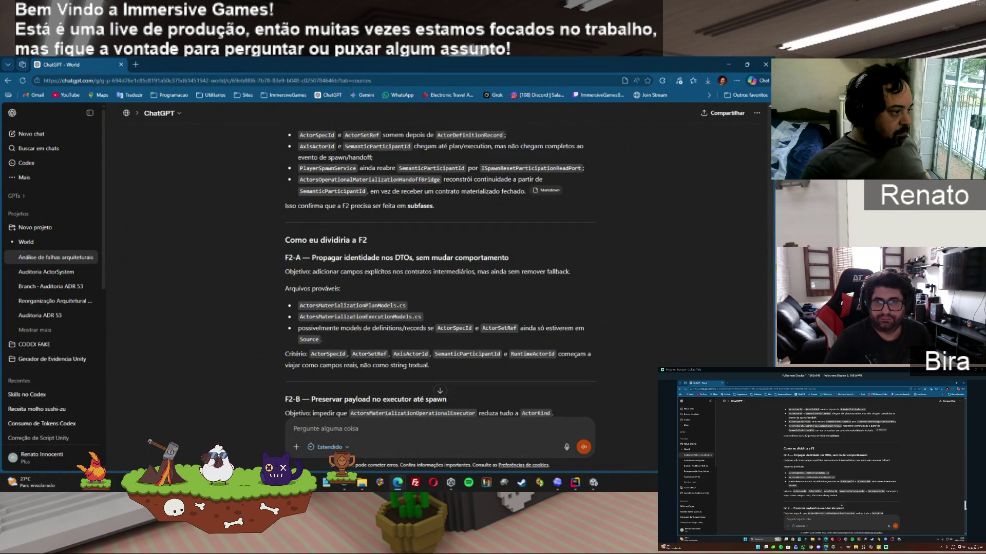
pyautogui.scroll(-1, 436, 256)
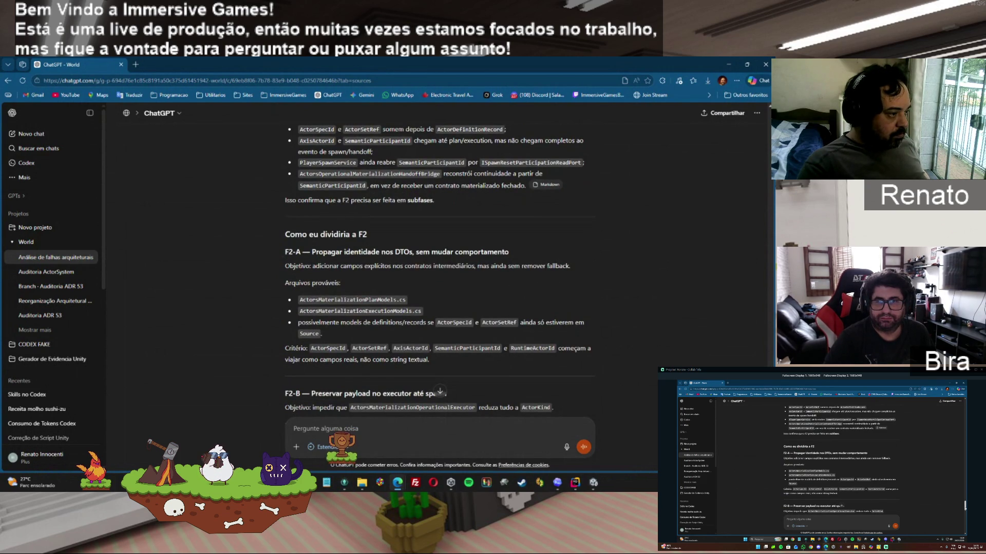
pyautogui.scroll(-2, 436, 283)
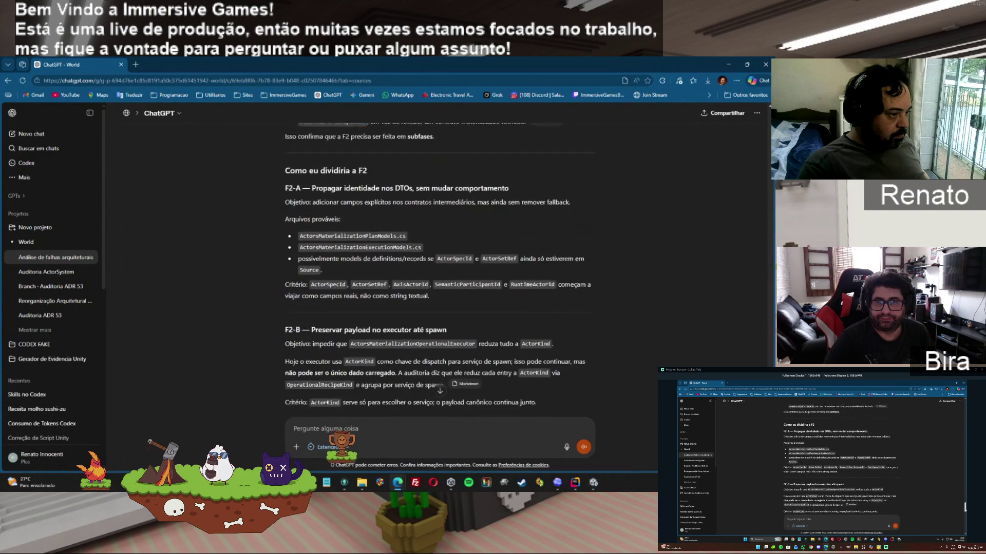
pyautogui.scroll(-8, 440, 272)
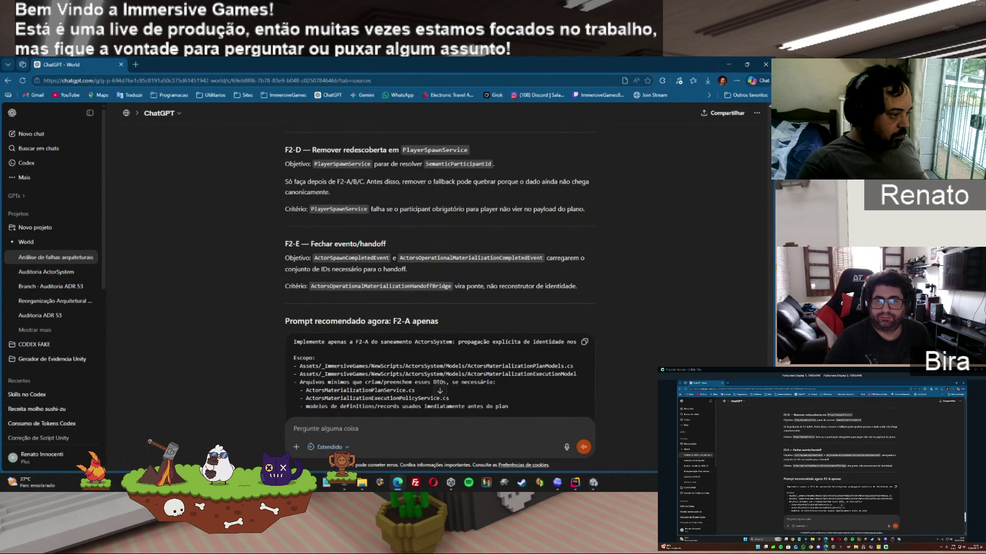
pyautogui.scroll(-10, 358, 437)
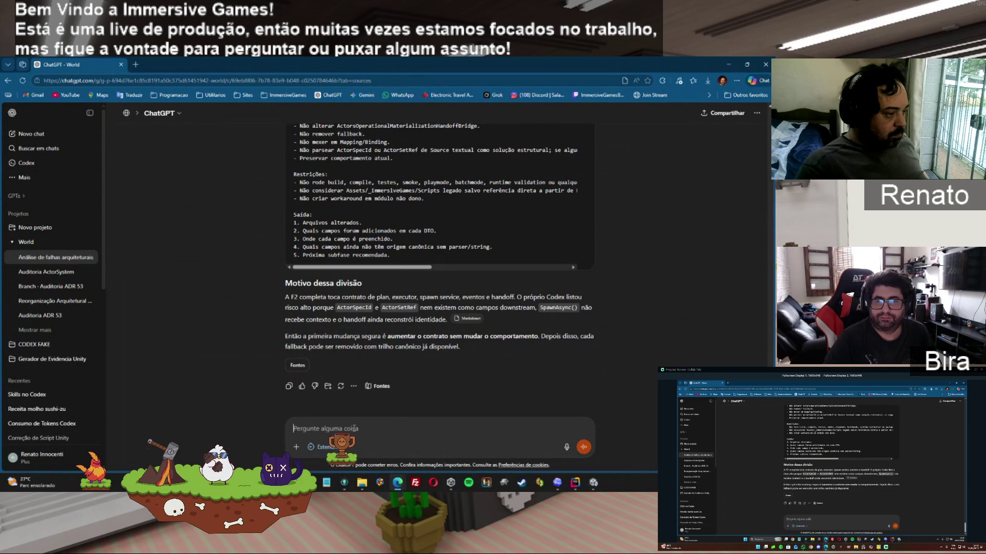
# Step: Ask ChatGPT for a plan-mode Codex prompt that runs F2 in sequence
pyautogui.write('Então acho que da pra fazer um prompt do ti')
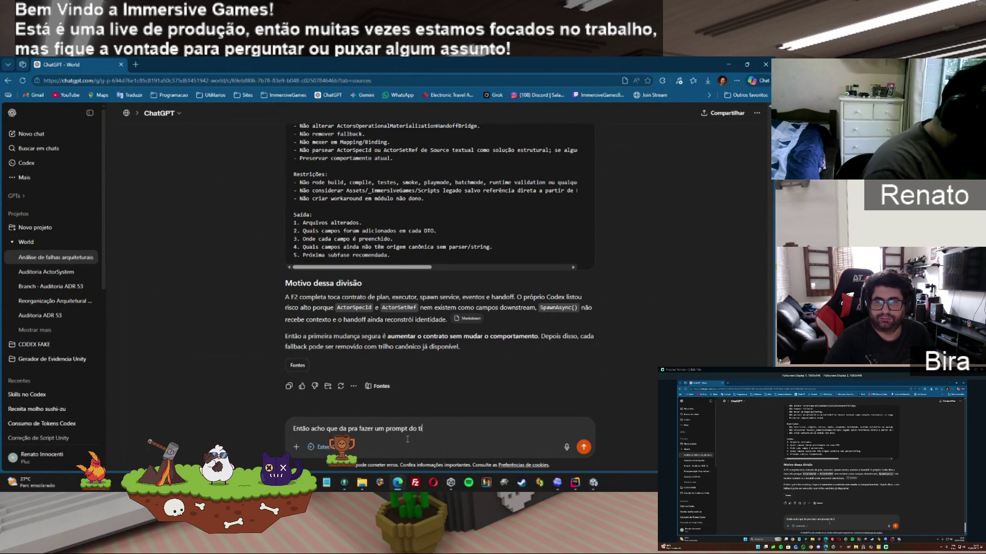
pyautogui.write('"')
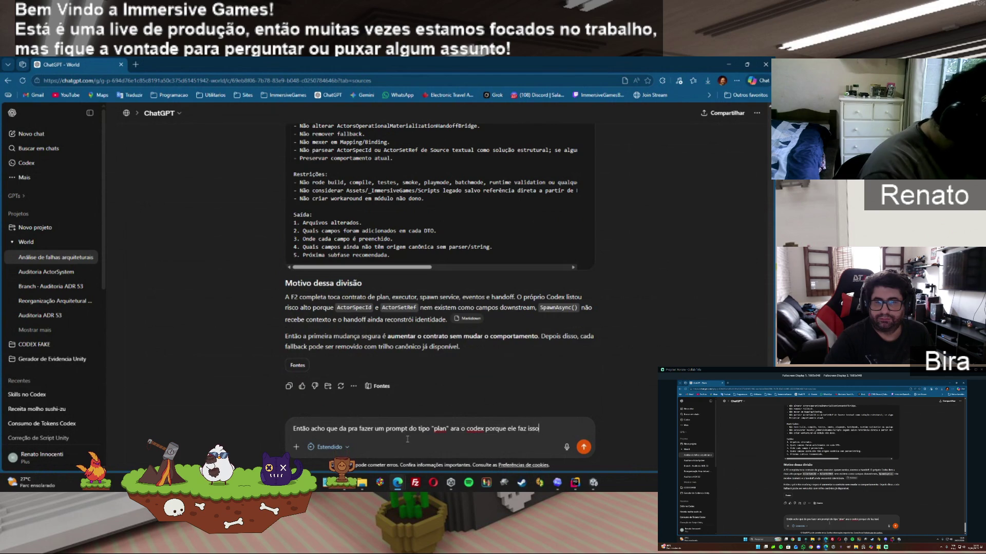
pyautogui.write('cia')
pyautogui.press('Return')
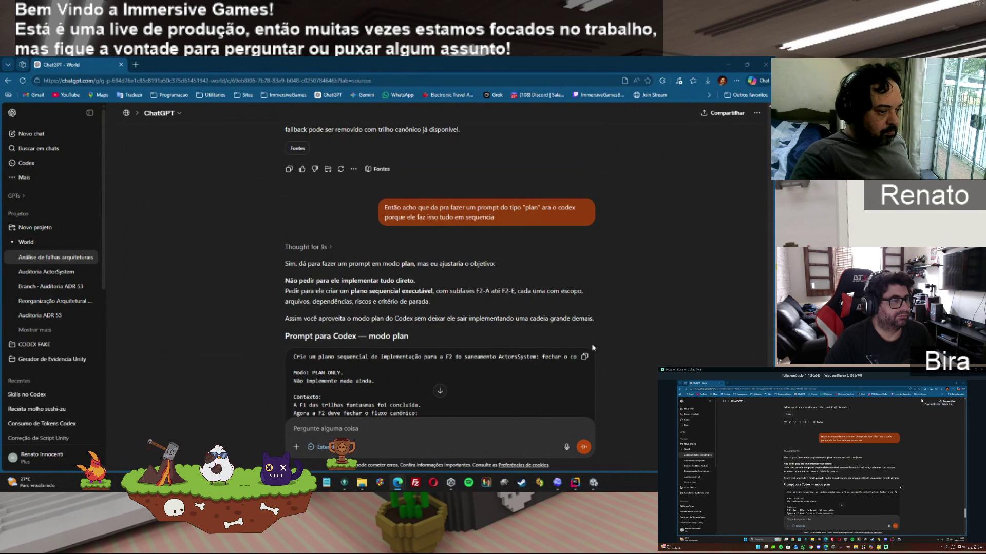
pyautogui.click(557, 482)
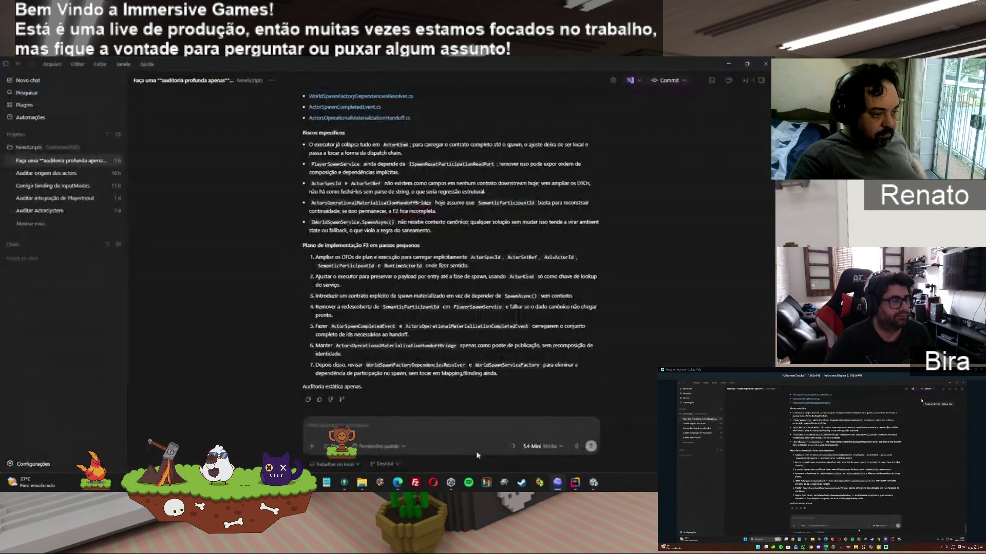
# Step: Submit ChatGPT's sequential F2 plan prompt to Codex with Modo planejamento turned on
pyautogui.hotkey('ctrl', 'v')
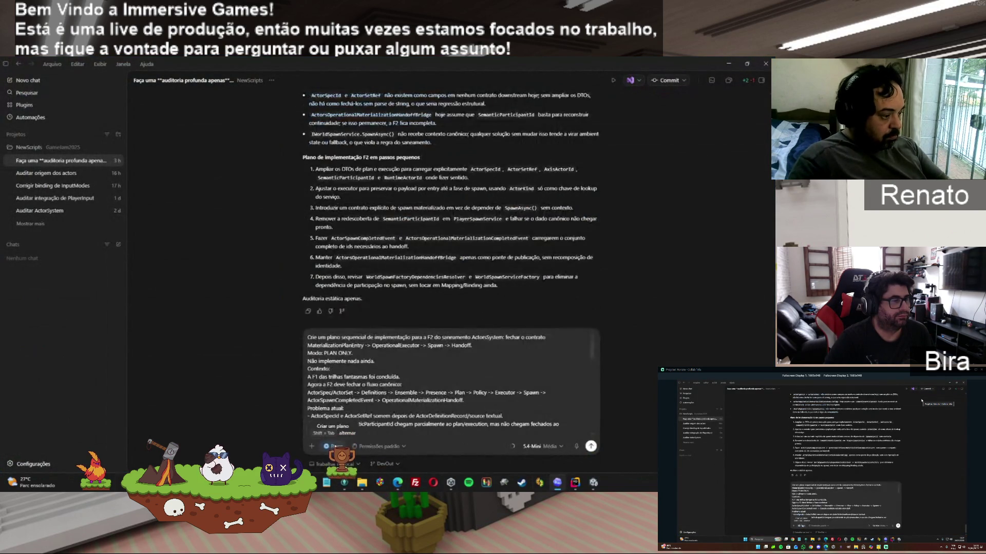
pyautogui.click(332, 446)
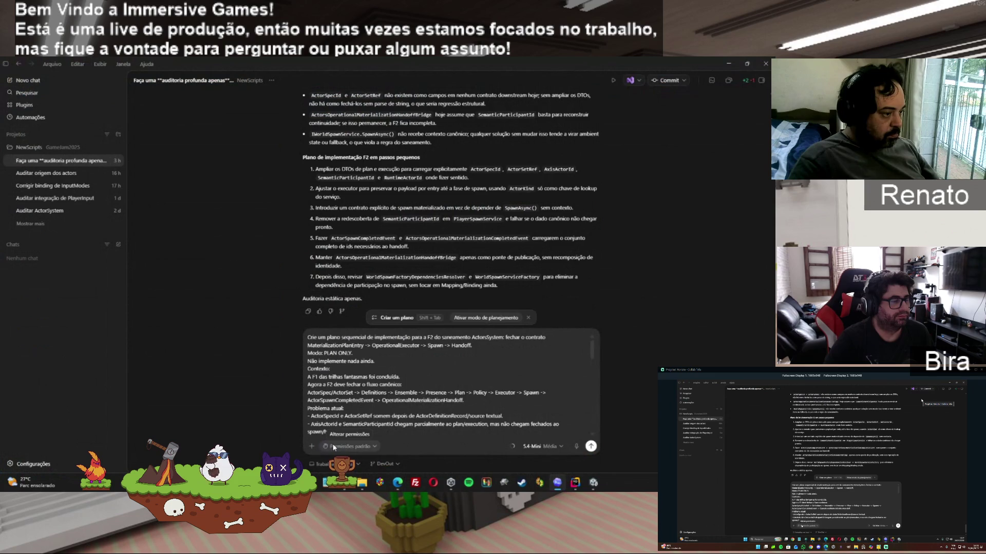
pyautogui.click(312, 446)
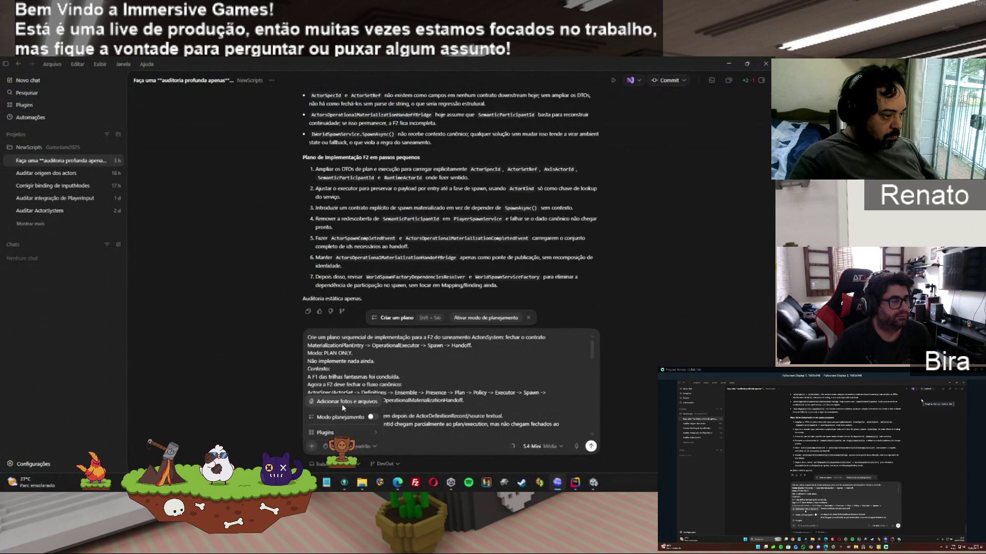
pyautogui.click(374, 418)
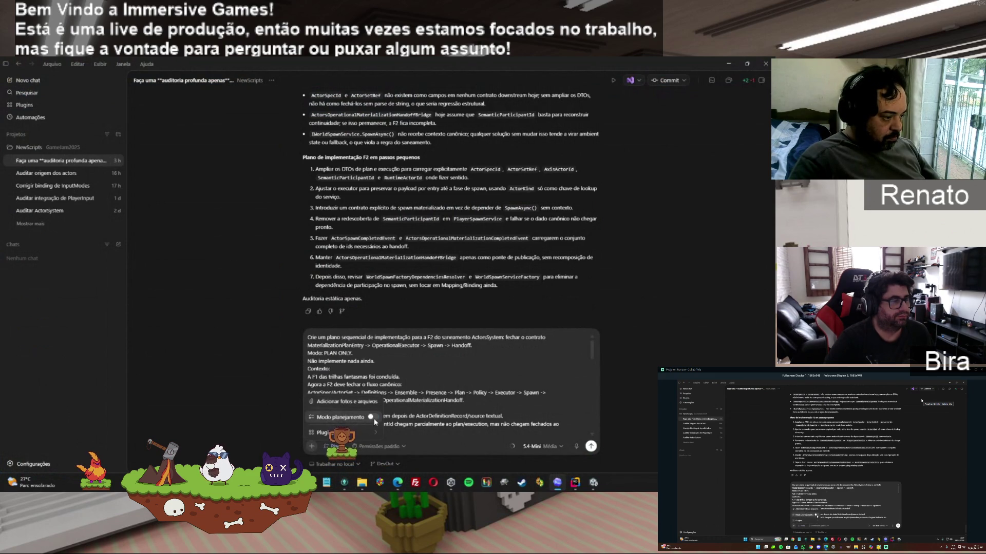
pyautogui.click(589, 447)
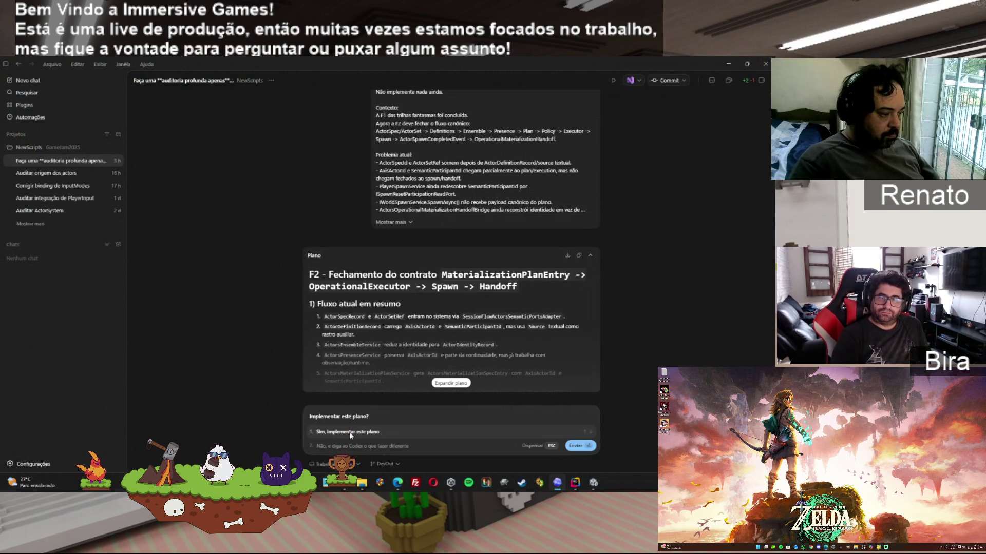
# Step: Choose 'Sim, implementar este plano' to approve Codex's F2 contract-closing plan
pyautogui.click(347, 432)
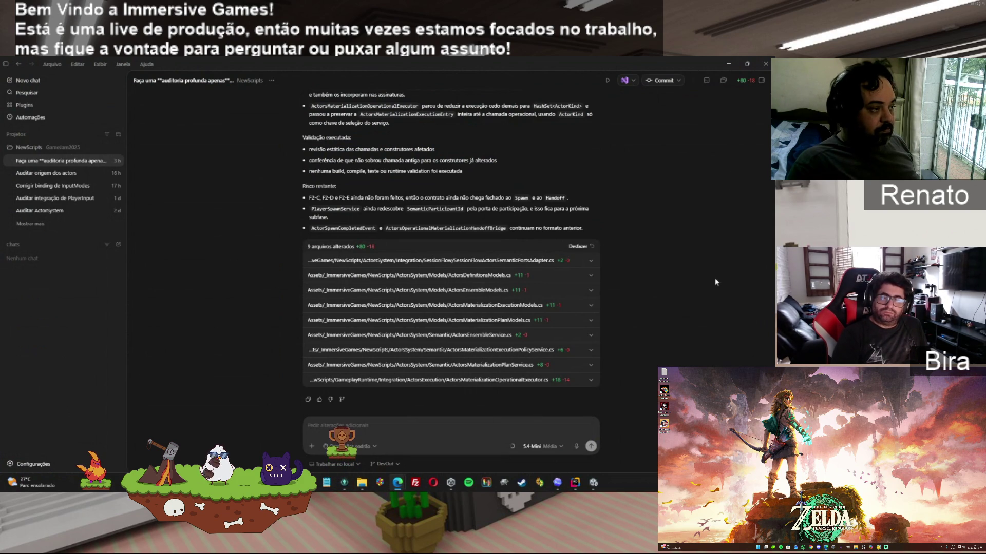
# Step: Copy Codex's F2-A + F2-B implementation report and head to ChatGPT in Edge
pyautogui.click(307, 400)
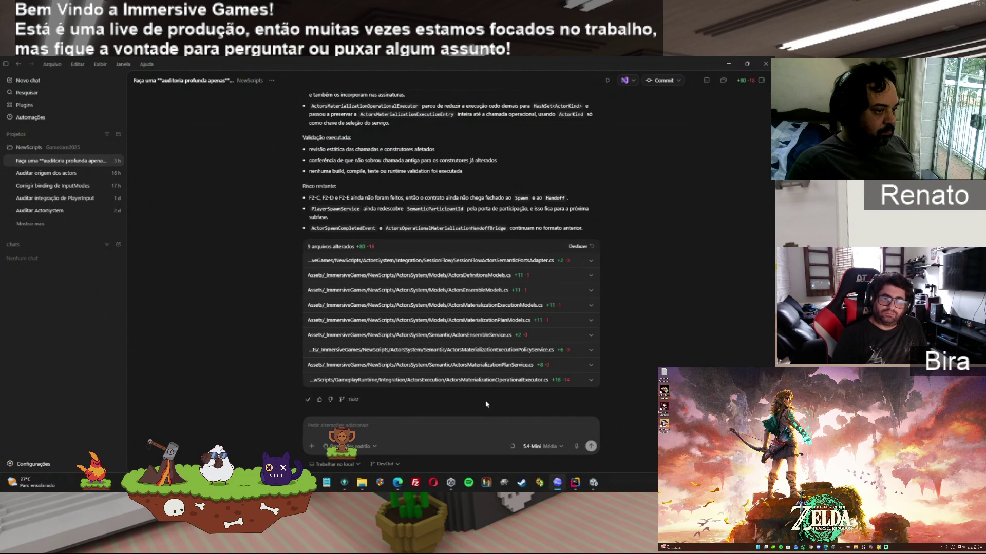
pyautogui.moveTo(398, 482)
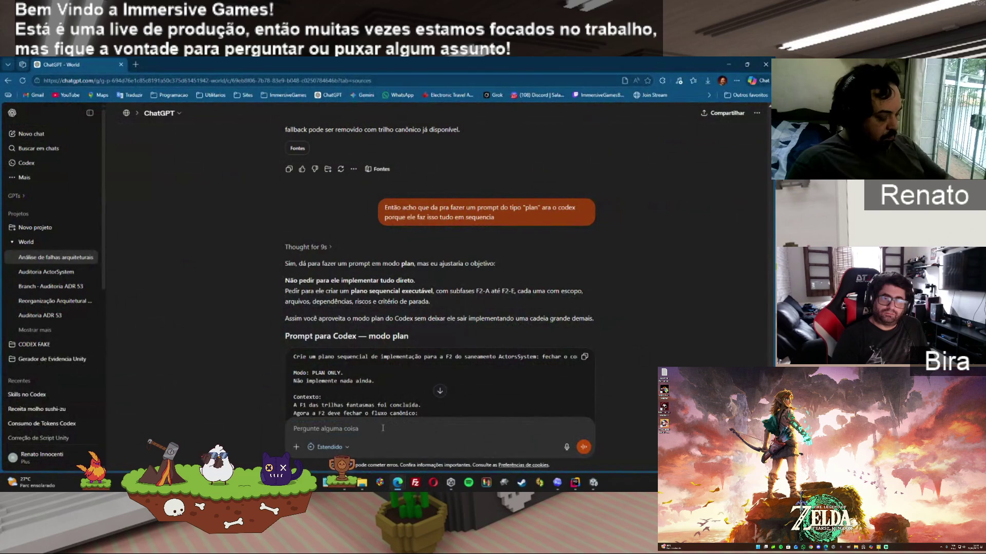
# Step: Send Codex's F2-A/B report to ChatGPT and copy the returned F2-A/B audit prompt
pyautogui.hotkey('ctrl', 'v')
pyautogui.click(583, 447)
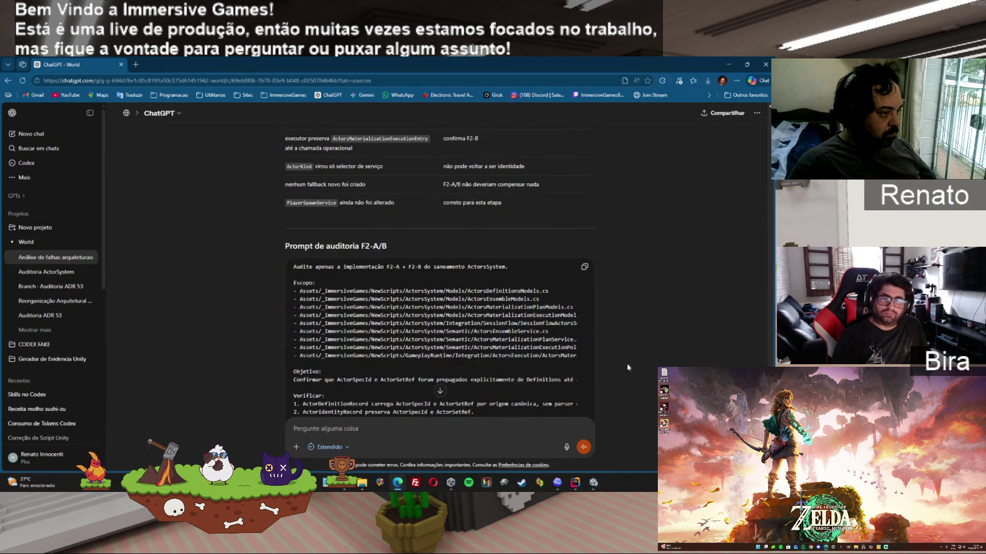
pyautogui.click(585, 267)
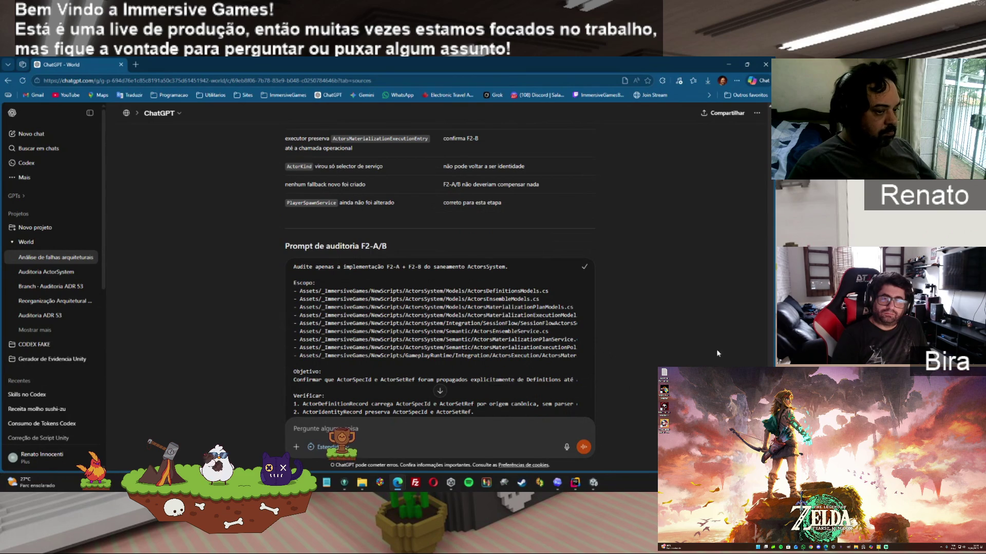
pyautogui.scroll(-6, 585, 267)
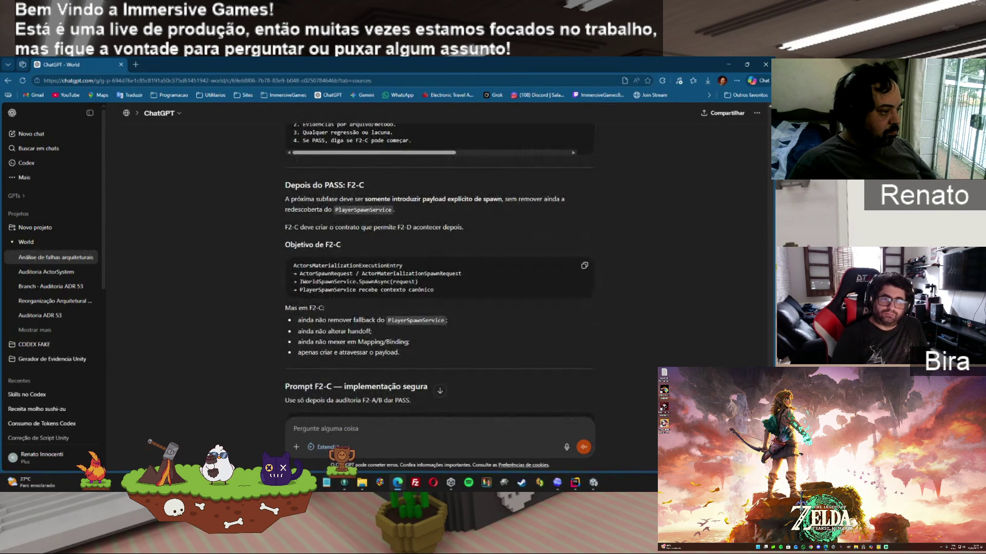
pyautogui.scroll(-4, 439, 282)
pyautogui.scroll(8, 439, 282)
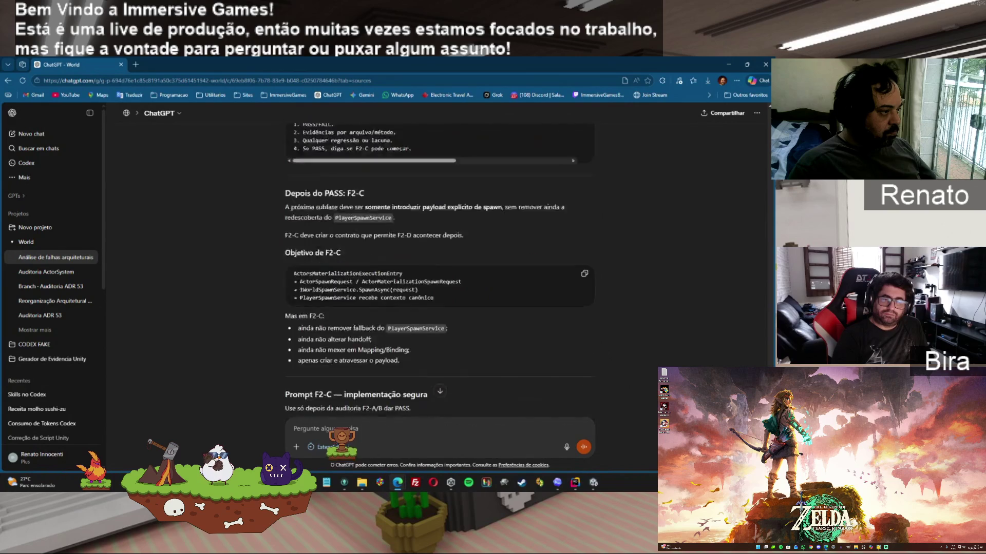
pyautogui.scroll(4, 439, 283)
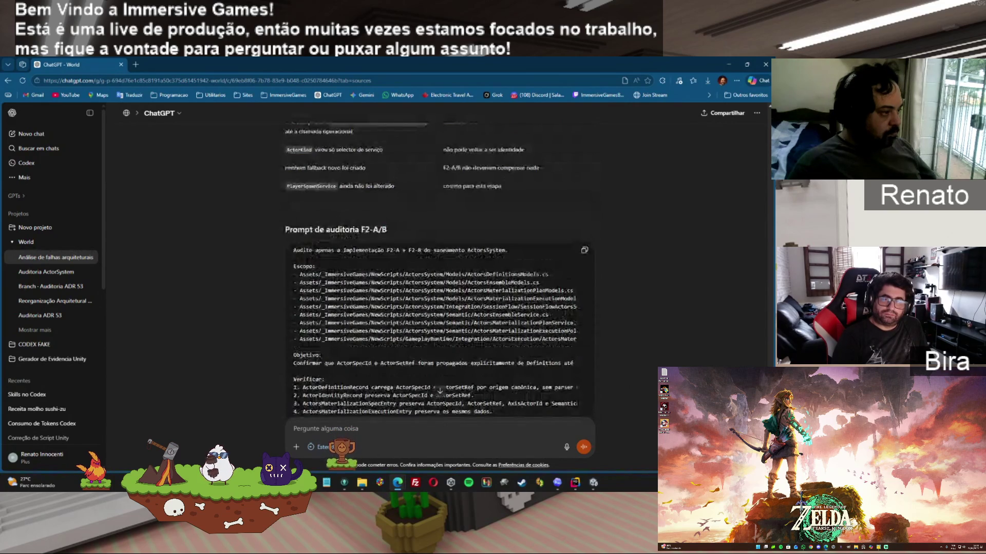
pyautogui.scroll(-15, 440, 283)
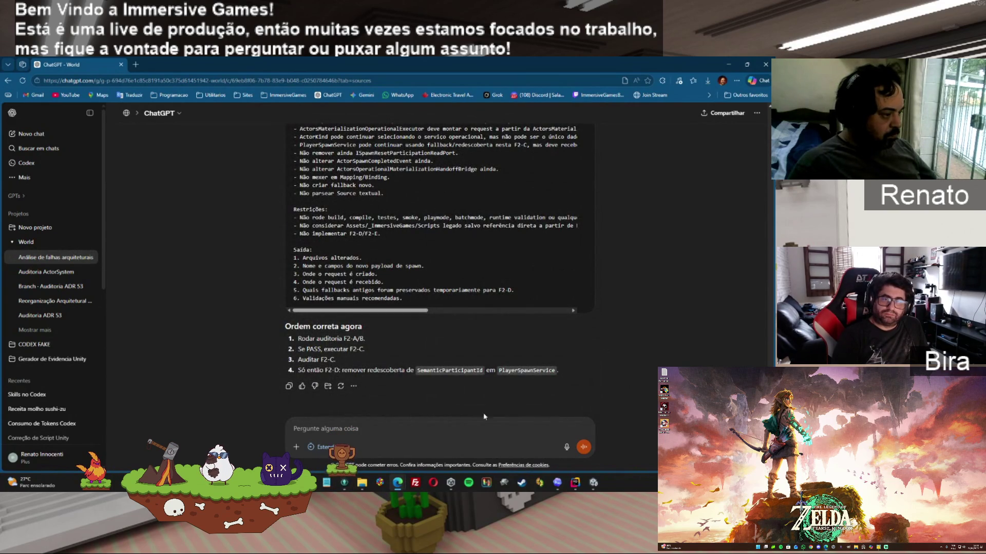
pyautogui.click(558, 486)
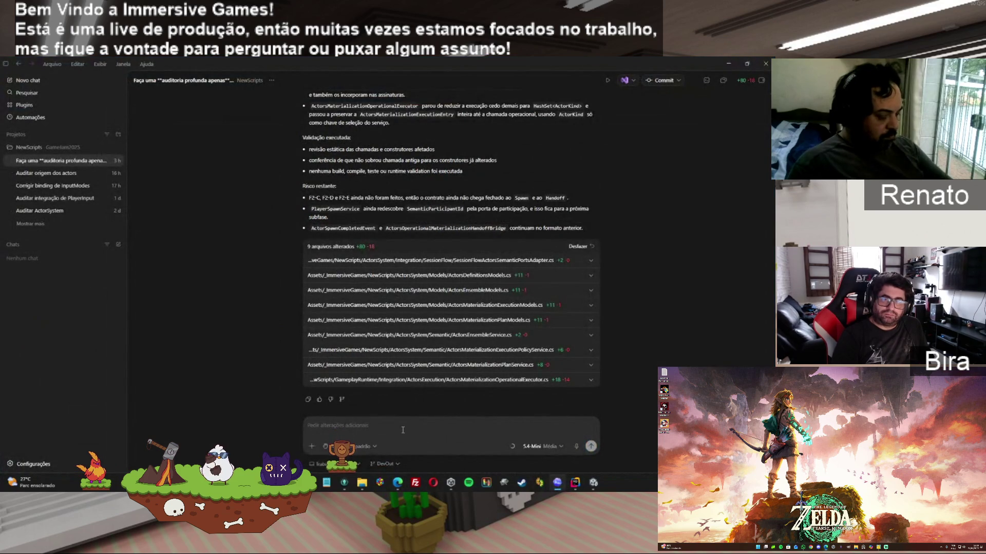
# Step: Run ChatGPT's F2-A/B audit prompt in Codex
pyautogui.click(429, 431)
pyautogui.hotkey('ctrl', 'v')
pyautogui.press('Return')
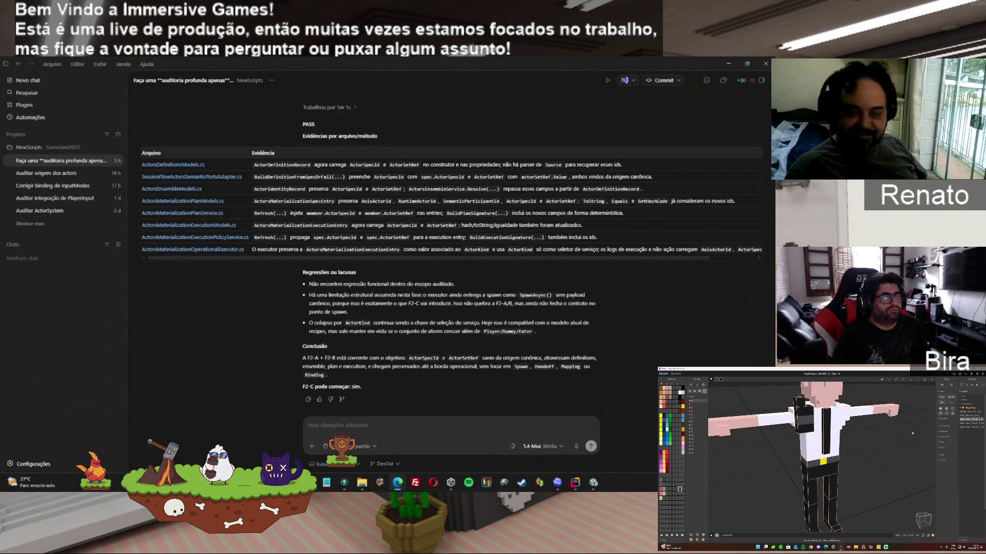
# Step: Copy Codex's PASS audit report and return to the ChatGPT conversation
pyautogui.click(307, 401)
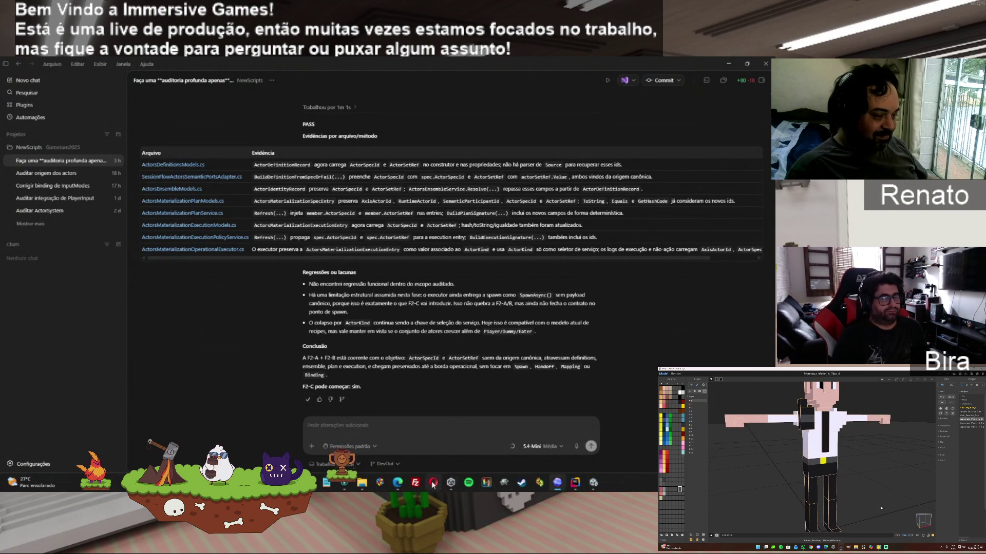
pyautogui.moveTo(397, 483)
pyautogui.click(482, 454)
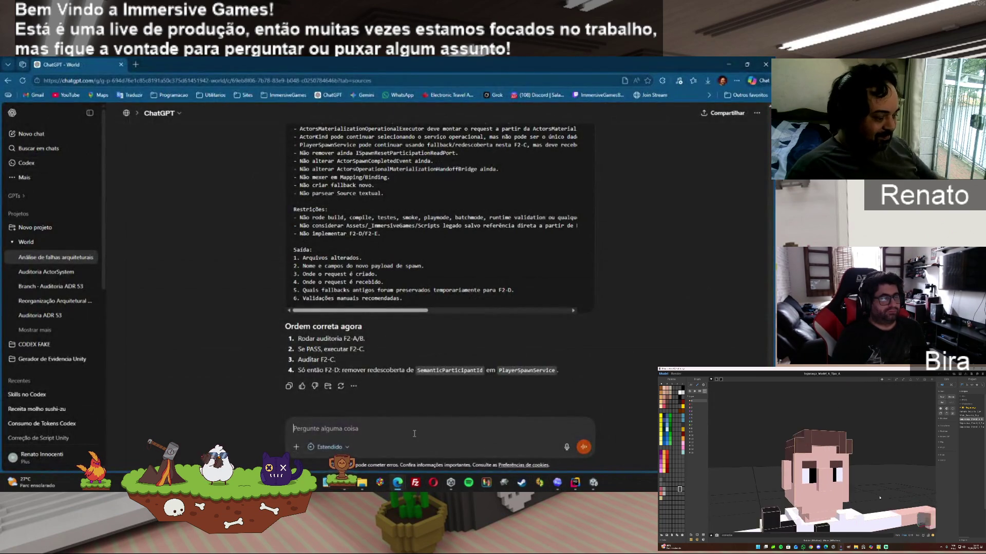
# Step: Send the PASS audit report to ChatGPT and read through its F2-C implementation prompt
pyautogui.hotkey('ctrl', 'v')
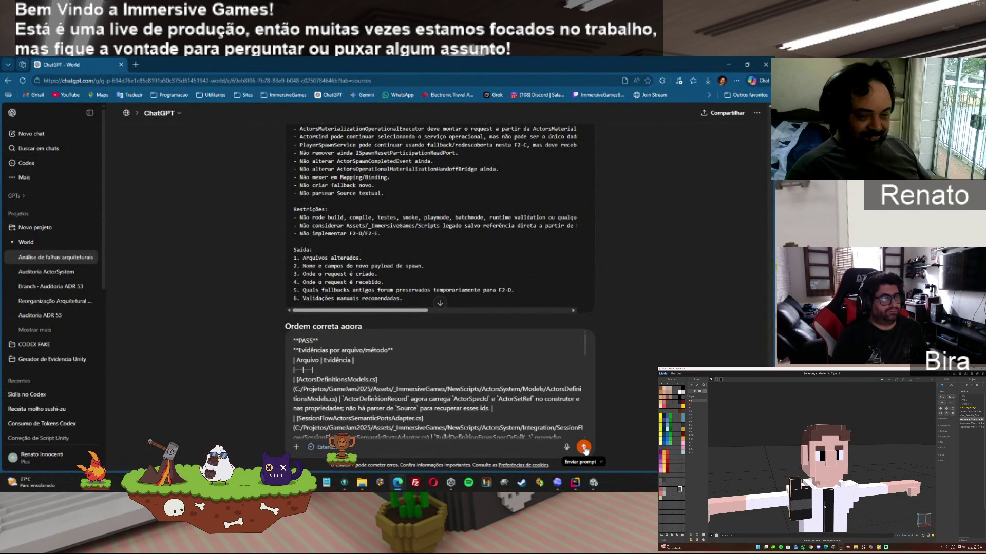
pyautogui.click(583, 447)
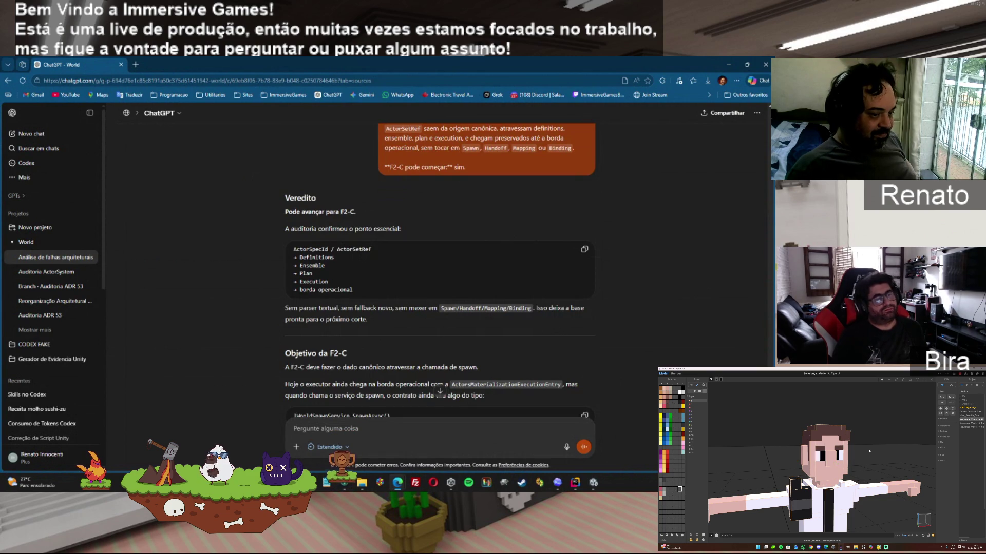
pyautogui.scroll(-5, 601, 406)
pyautogui.scroll(3, 439, 292)
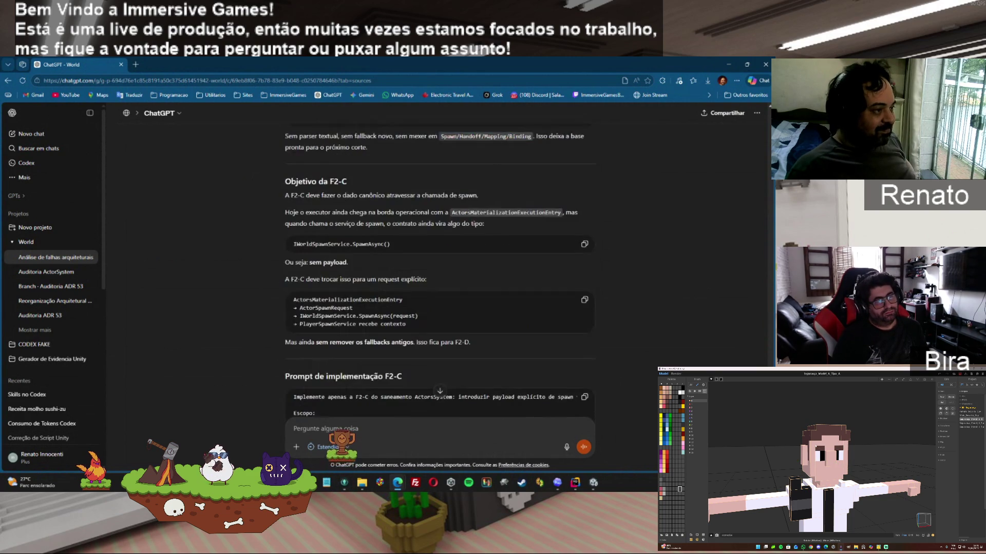
pyautogui.scroll(-1, 439, 292)
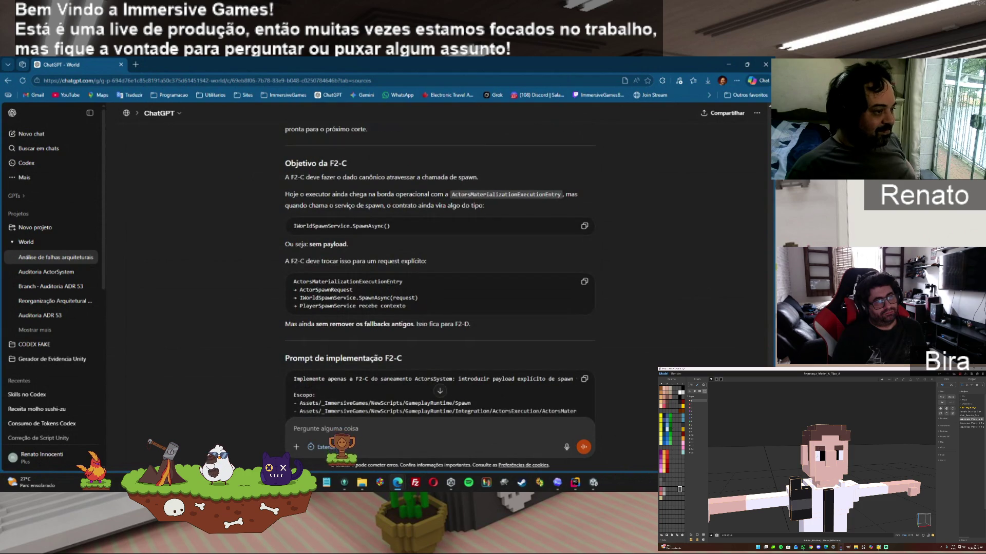
pyautogui.scroll(-1, 440, 300)
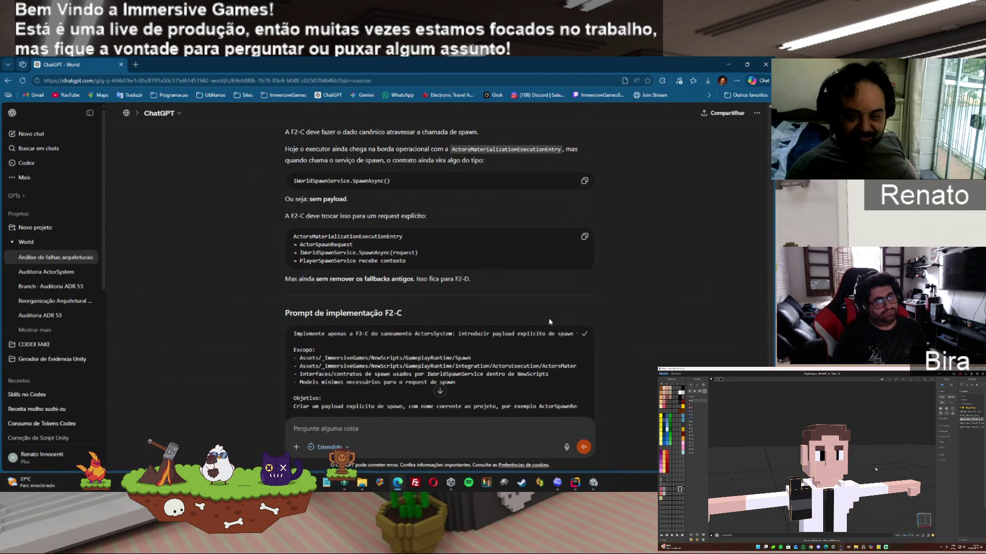
pyautogui.click(557, 483)
# Step: Send the F2-C implementation prompt to Codex with the codexunity Gamejam2025 Implementation Lean skill
pyautogui.click(395, 430)
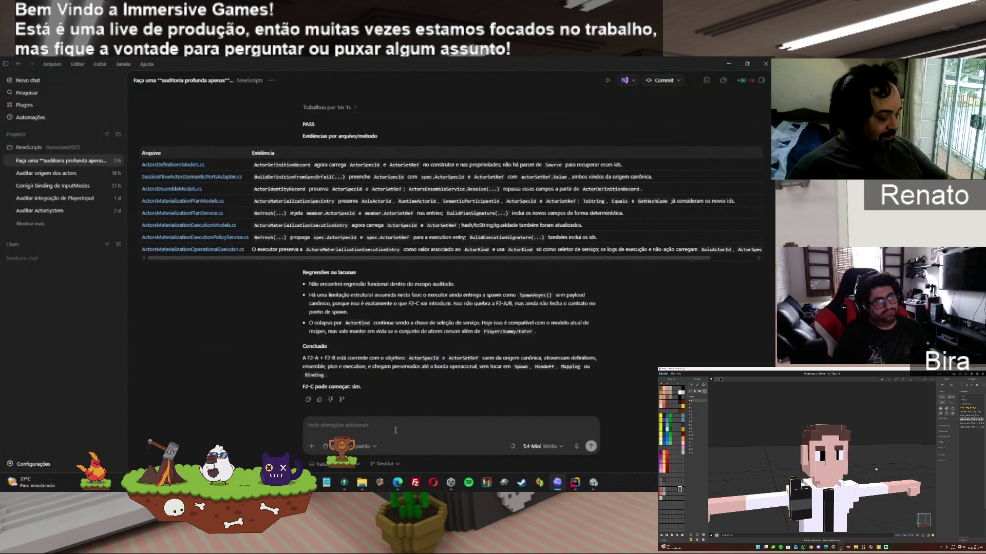
pyautogui.write('$')
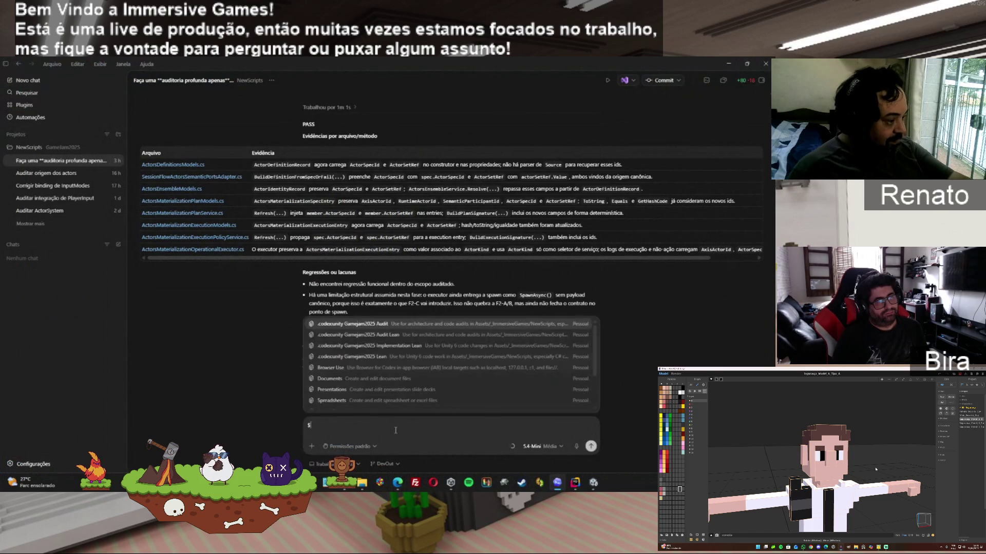
pyautogui.click(401, 347)
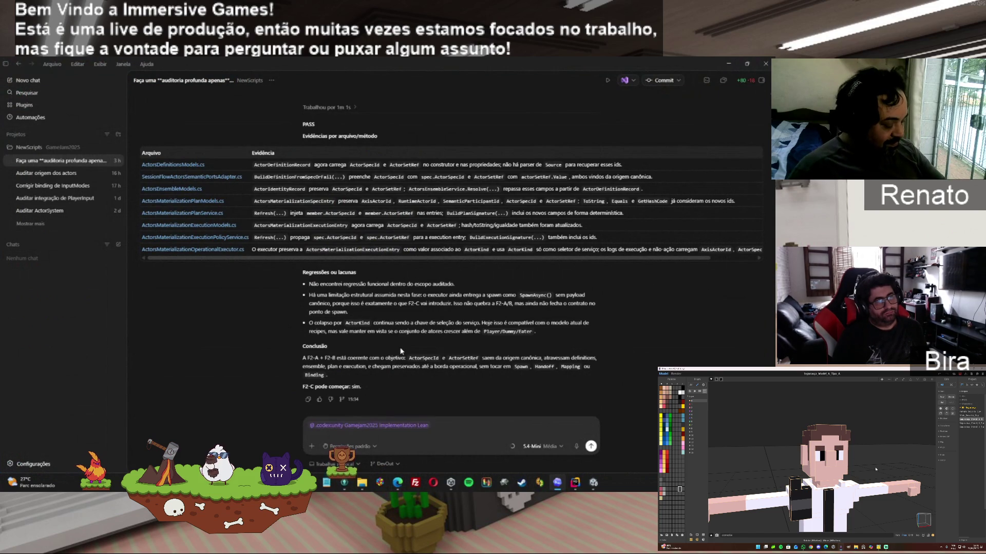
pyautogui.hotkey('ctrl', 'v')
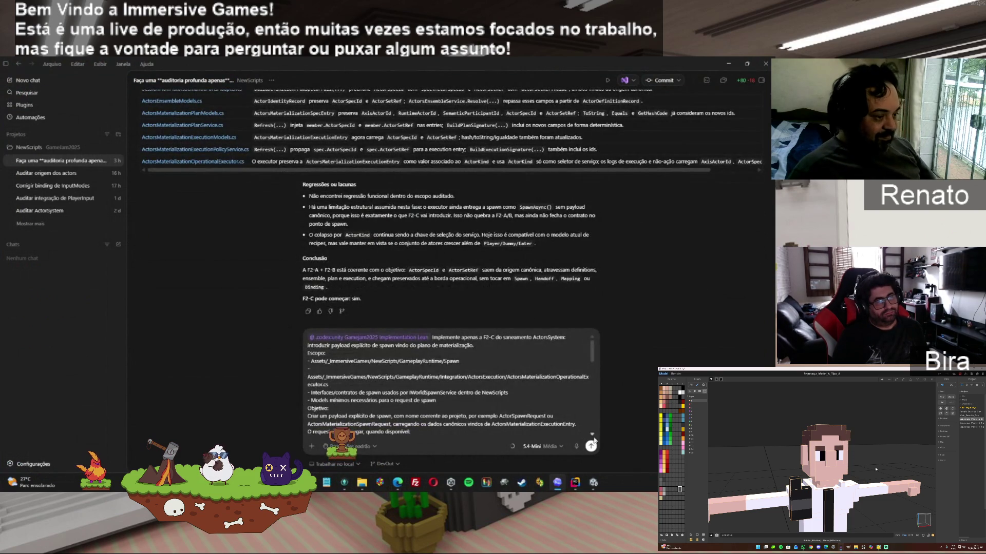
pyautogui.click(591, 447)
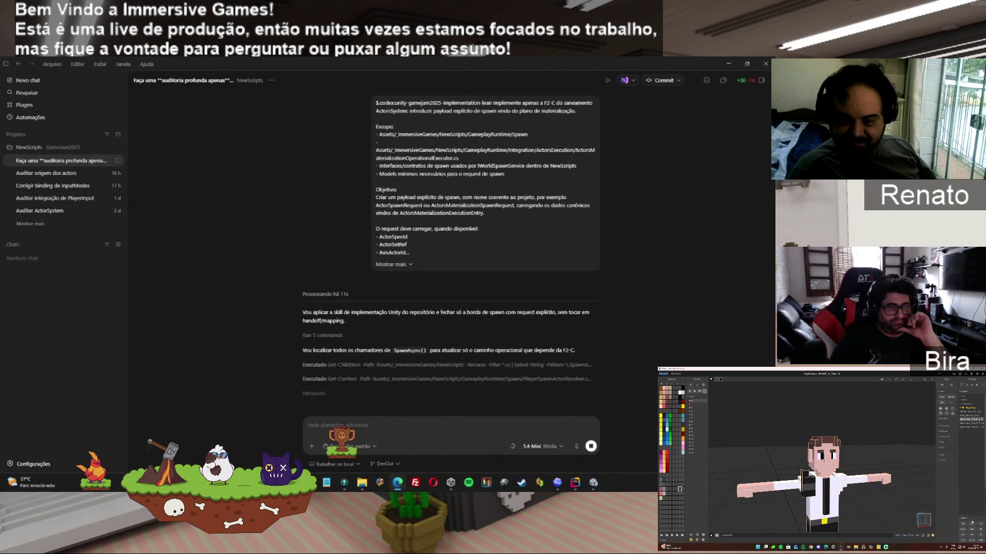
pyautogui.hotkey('ctrl', 's')
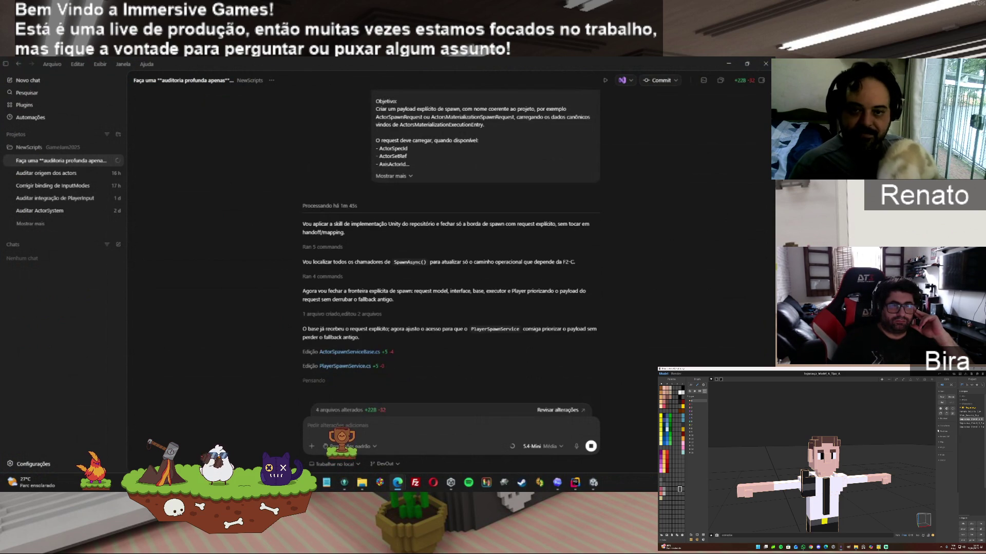
# Step: Scroll the Codex transcript while the agent edits ActorSpawnServiceBase.cs and PlayerSpawnService.cs
pyautogui.moveTo(936, 429); pyautogui.dragTo(910, 428)
# Step: Scroll through Codex's F2-C completion summary (8 files, +261 −26, manual checks) and copy it
pyautogui.click(958, 429)
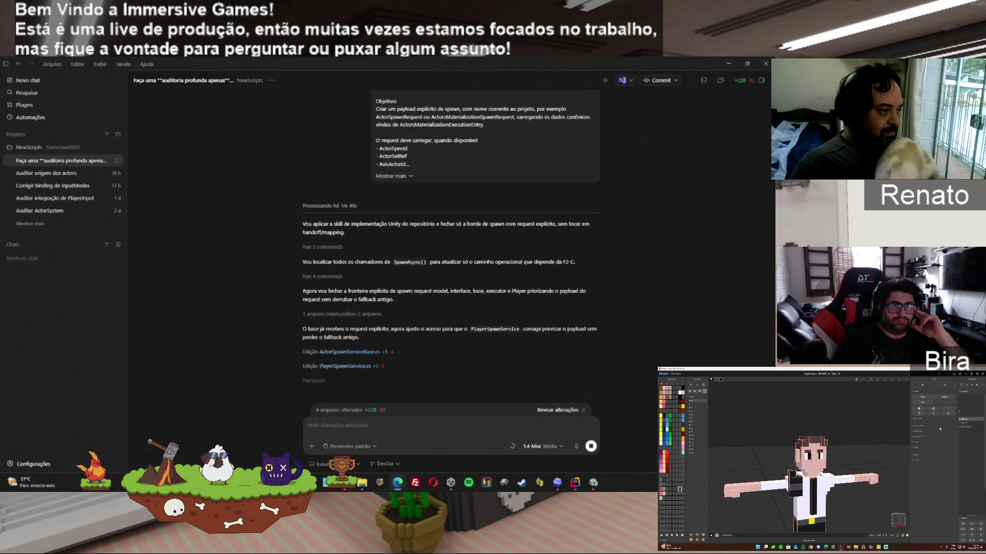
pyautogui.moveTo(956, 427); pyautogui.dragTo(930, 442)
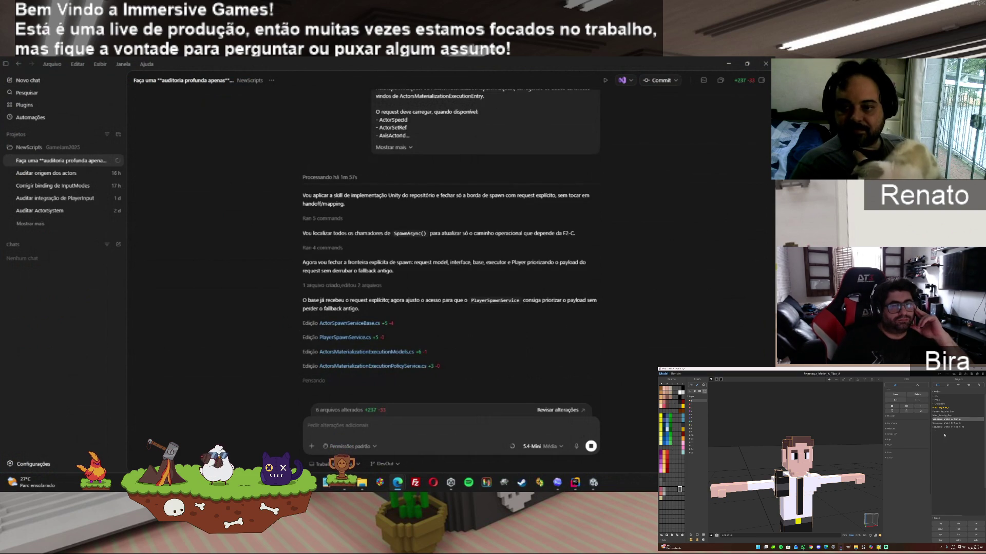
pyautogui.moveTo(931, 437); pyautogui.dragTo(940, 437)
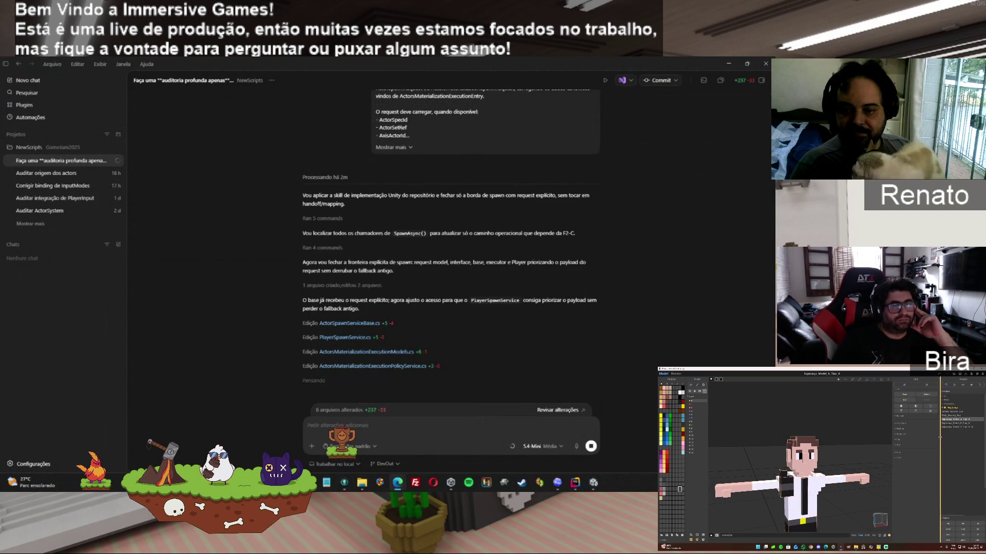
pyautogui.click(954, 385)
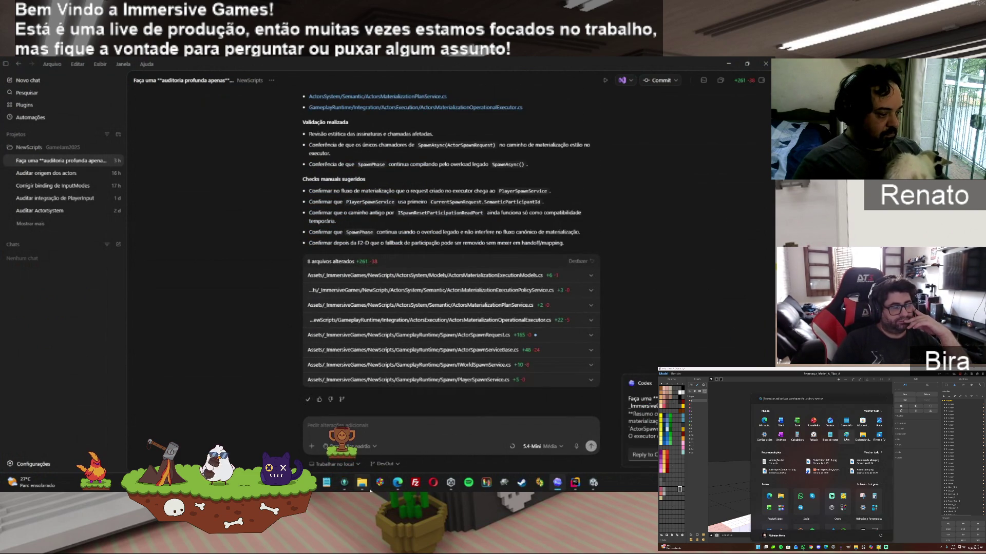
# Step: Paste Codex's F2-C implementation summary into ChatGPT and send it
pyautogui.moveTo(397, 483)
pyautogui.click(462, 443)
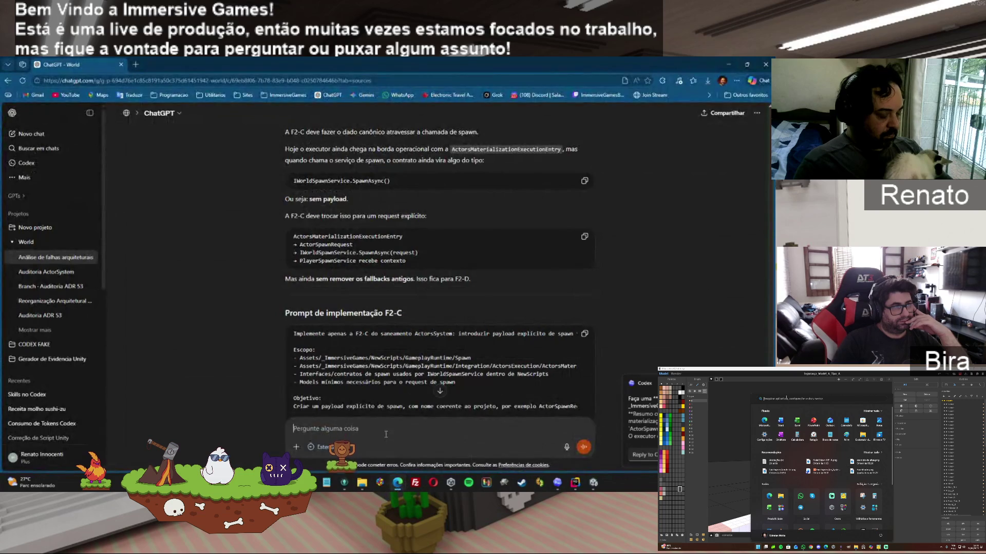
pyautogui.hotkey('ctrl', 'v')
pyautogui.click(583, 446)
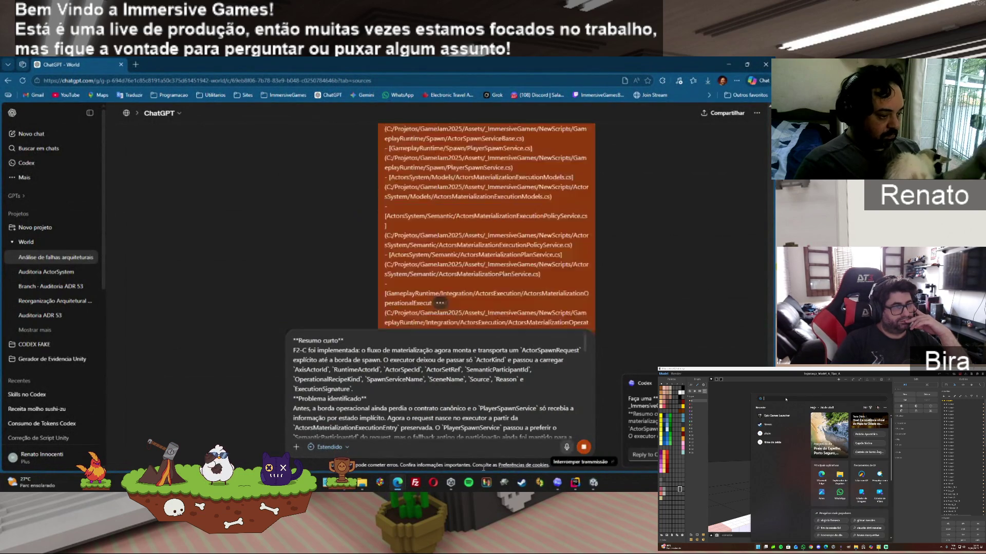
# Step: Scroll ChatGPT's verdict down to the 'Prompt de auditoria F2-C' block
pyautogui.click(557, 483)
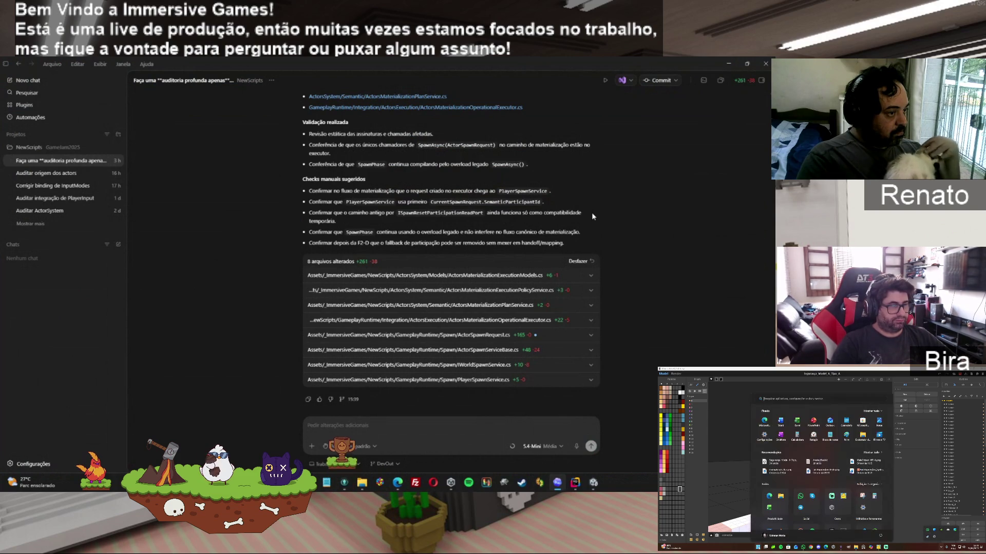
pyautogui.moveTo(399, 490)
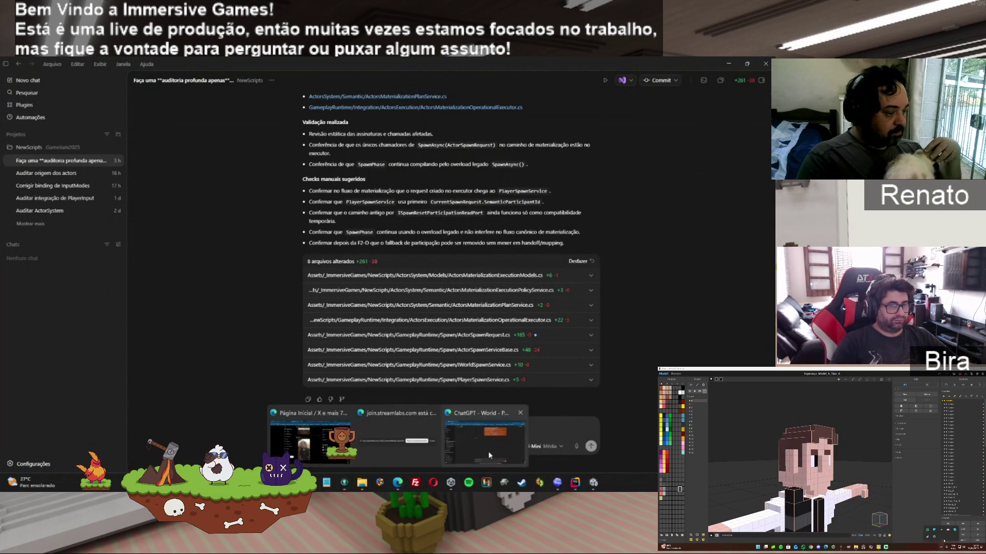
pyautogui.click(489, 451)
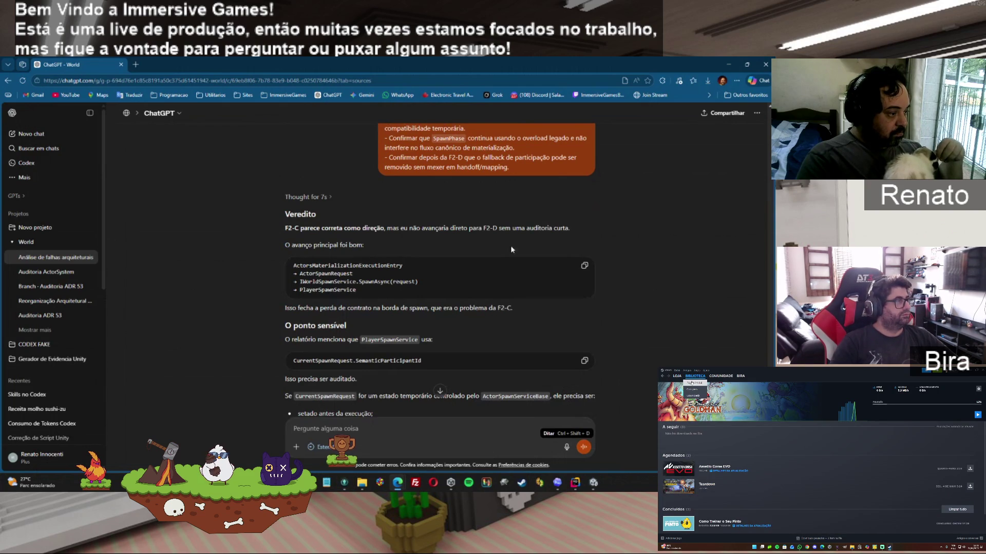
pyautogui.scroll(-5, 440, 267)
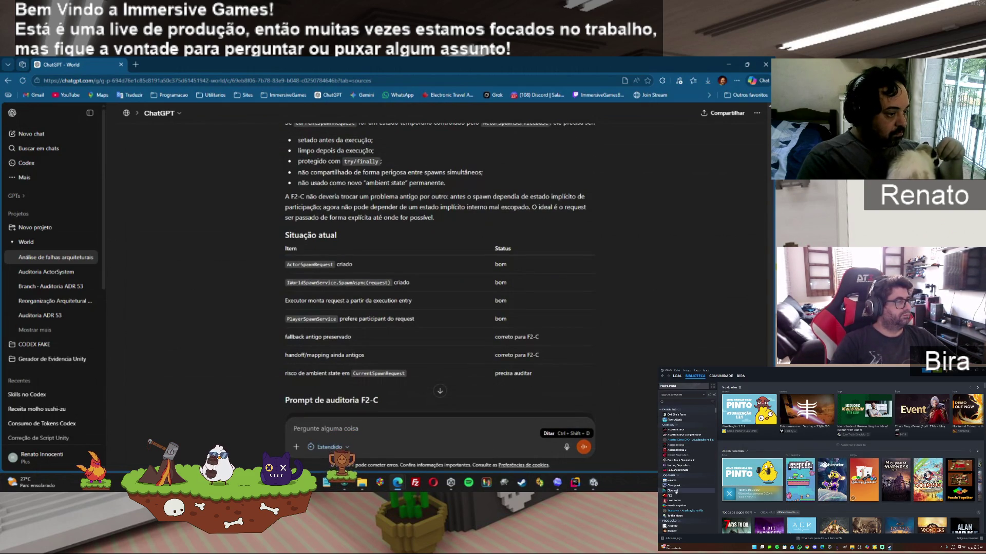
pyautogui.scroll(-3, 440, 303)
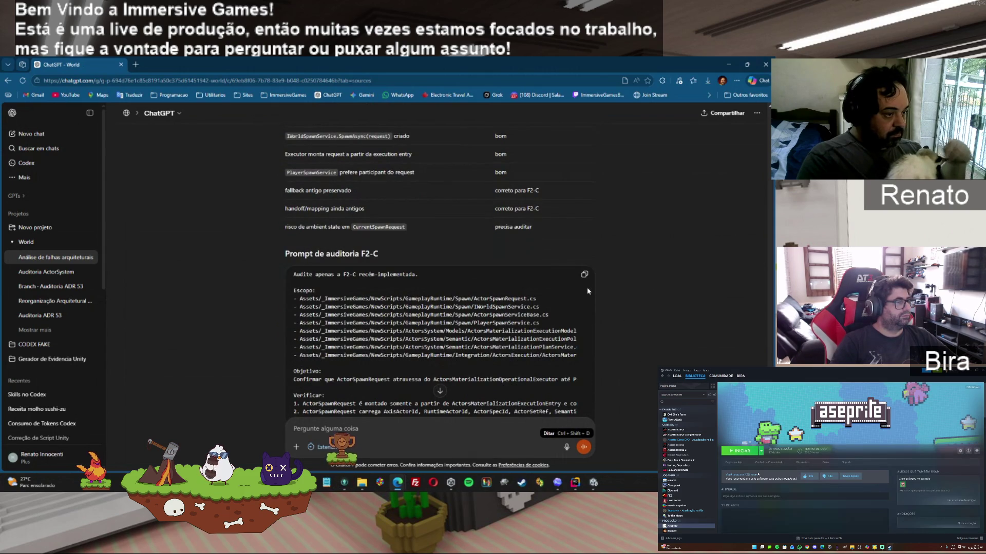
# Step: Send the F2-C audit prompt to Codex with the Audit Lean skill attached
pyautogui.click(557, 483)
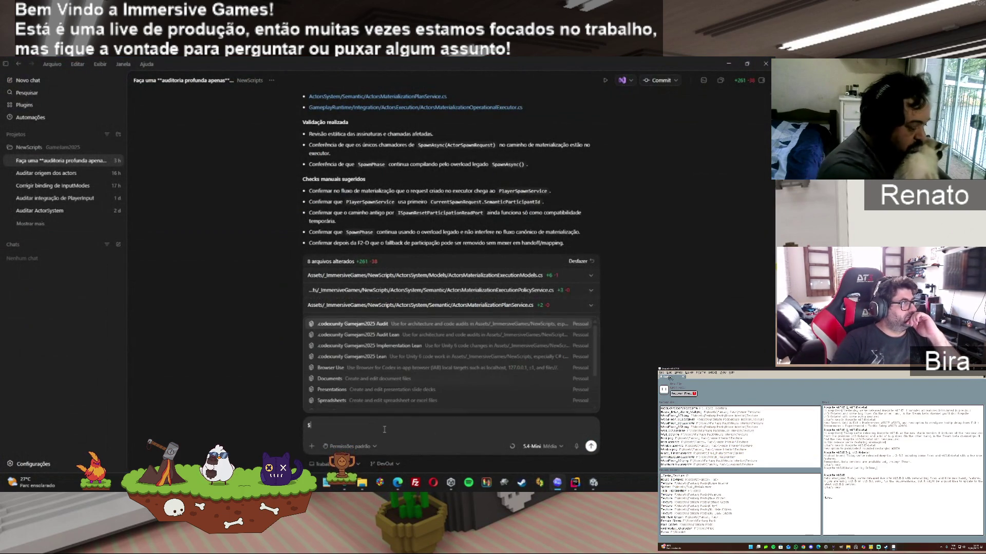
pyautogui.hotkey('ctrl', 'v')
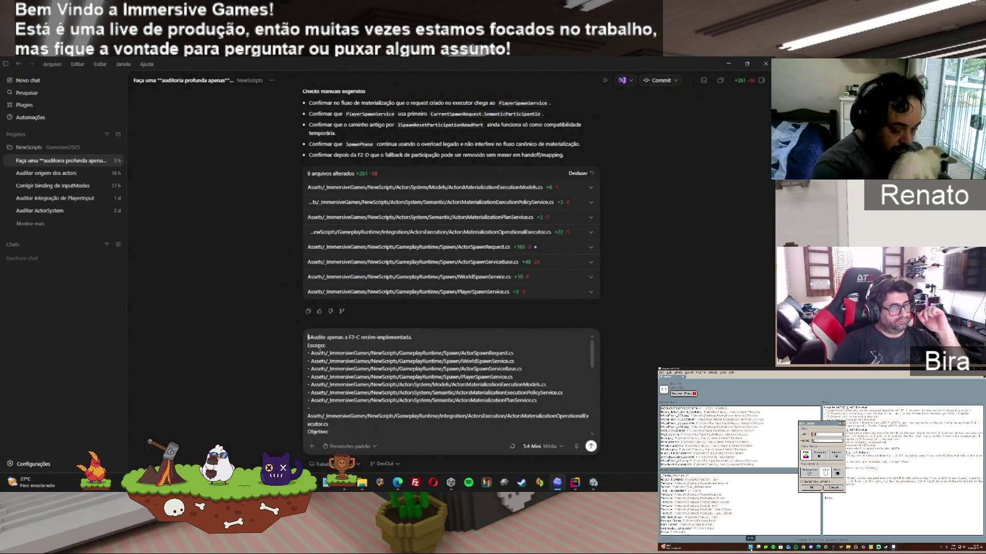
pyautogui.press('BackSpace')
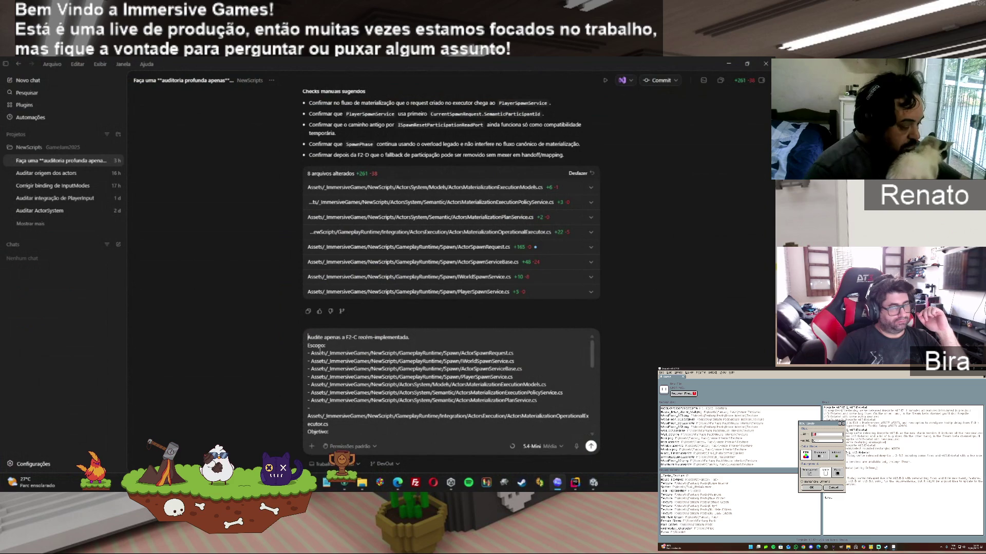
pyautogui.write('$')
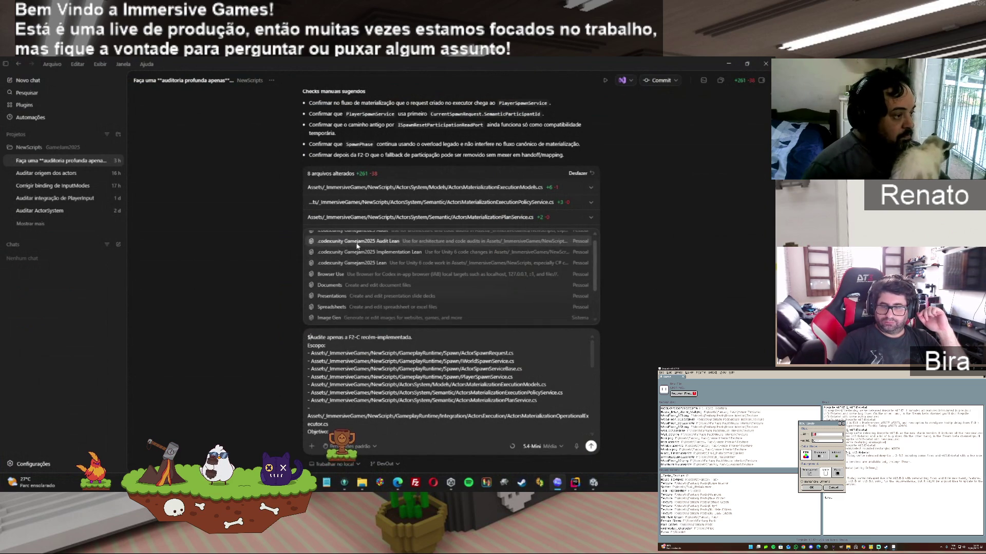
pyautogui.click(357, 244)
pyautogui.click(591, 446)
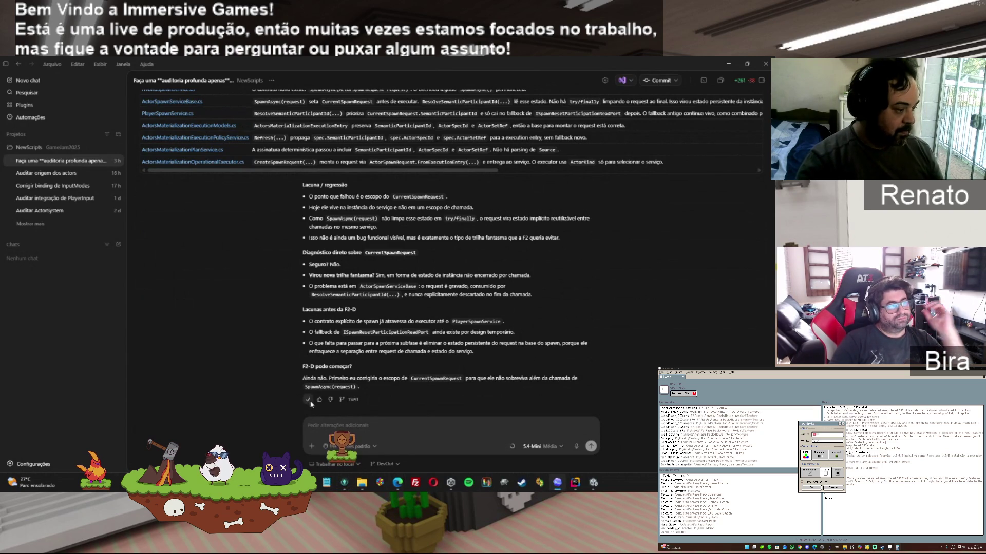
# Step: Paste Codex's FAIL audit report into ChatGPT and send it
pyautogui.moveTo(397, 480)
pyautogui.click(485, 440)
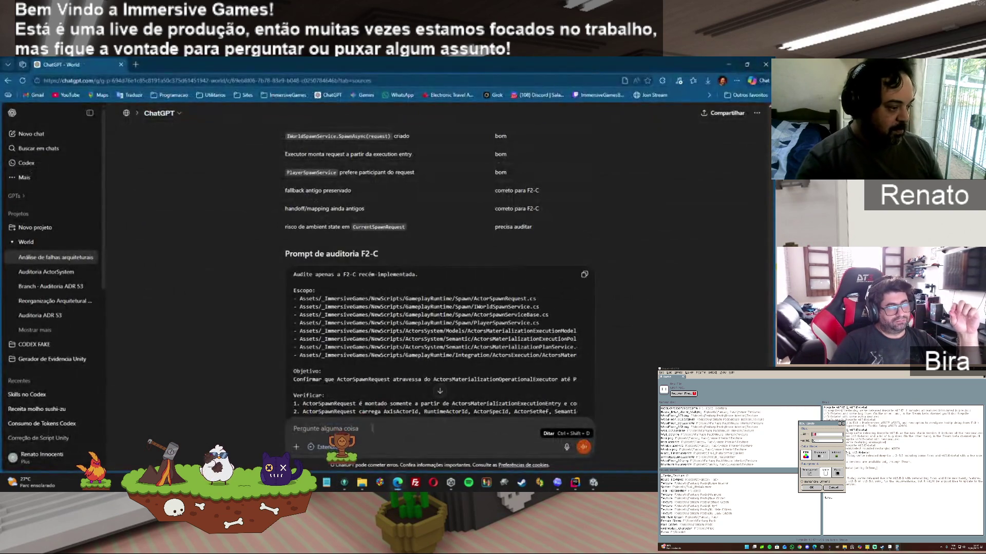
pyautogui.hotkey('ctrl', 'v')
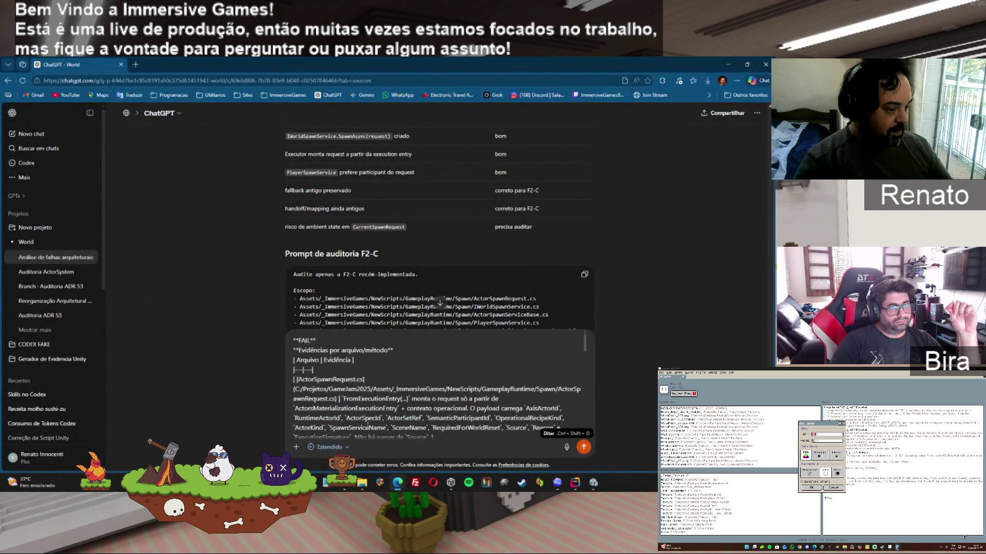
pyautogui.click(584, 448)
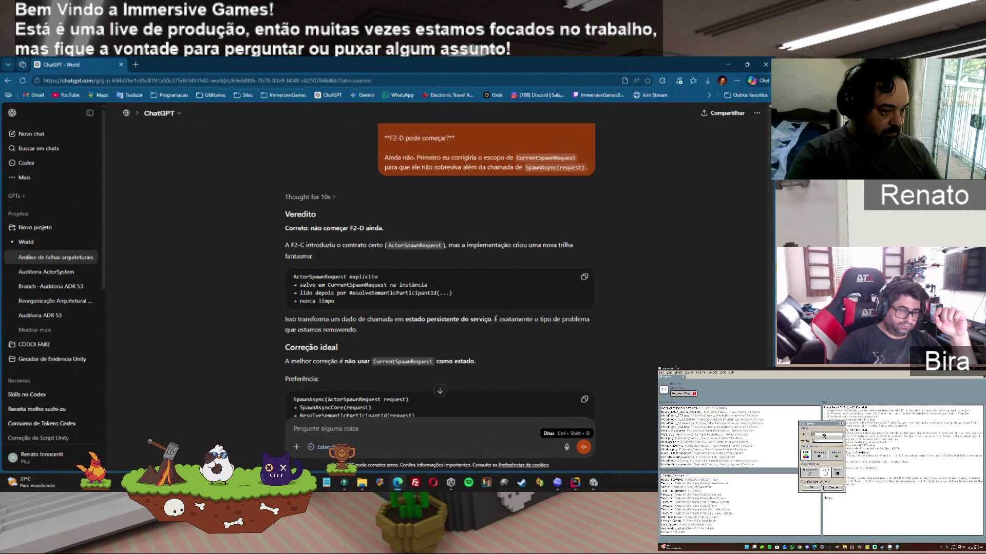
# Step: Copy the 'Prompt para corrigir F2-C' from ChatGPT's new reply
pyautogui.scroll(-3, 439, 271)
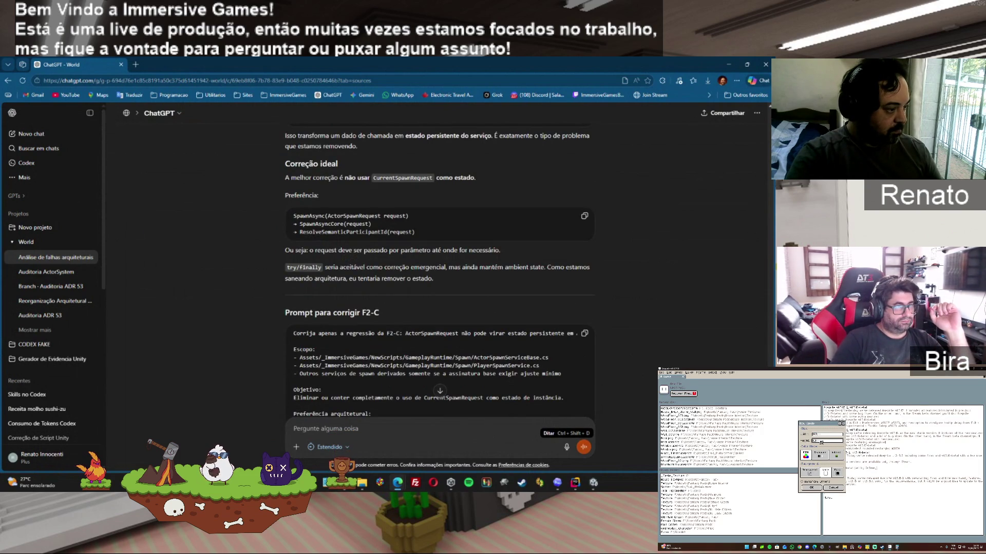
pyautogui.scroll(-10, 440, 271)
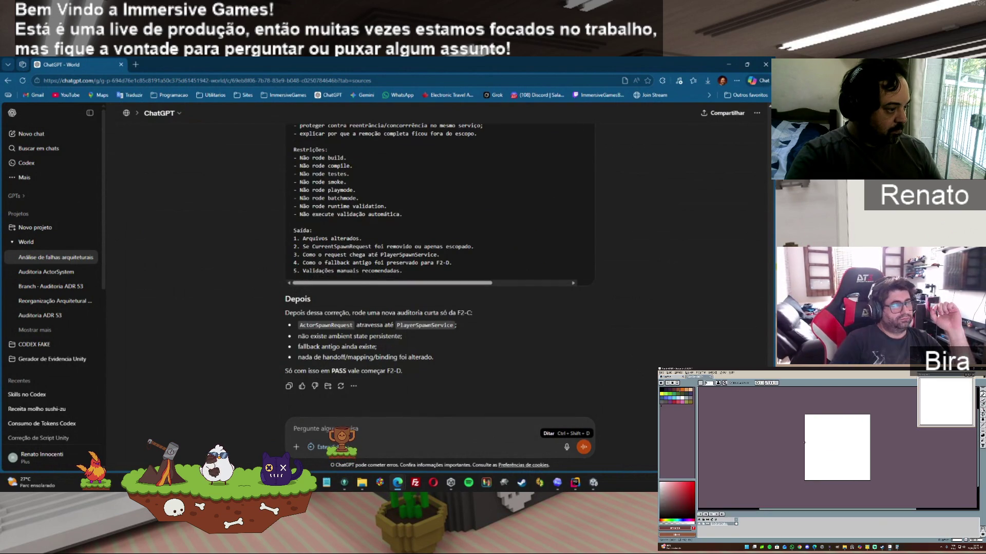
pyautogui.scroll(6, 614, 255)
pyautogui.click(589, 204)
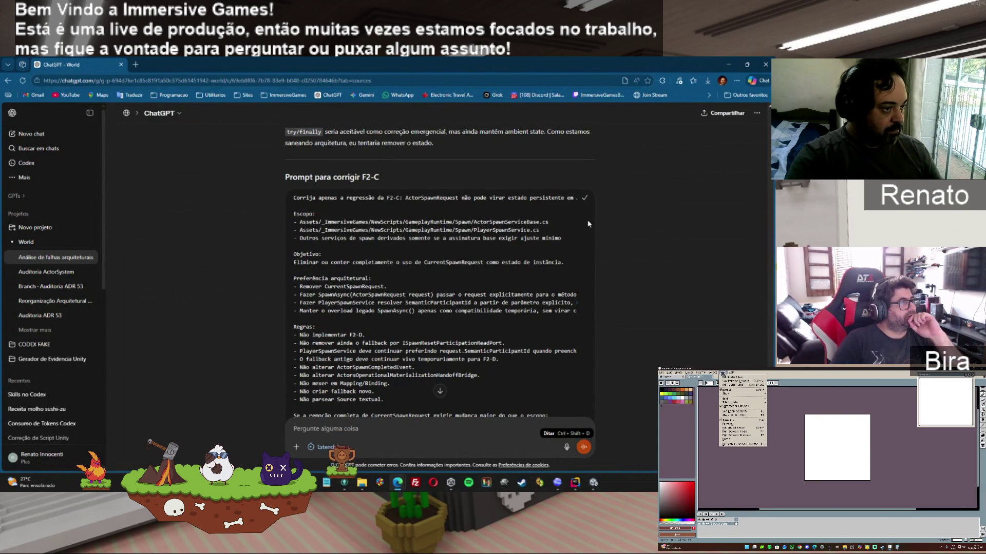
# Step: Send the F2-C fix prompt to Codex with the Implementation Lean skill attached
pyautogui.hotkey('alt', 'Tab')
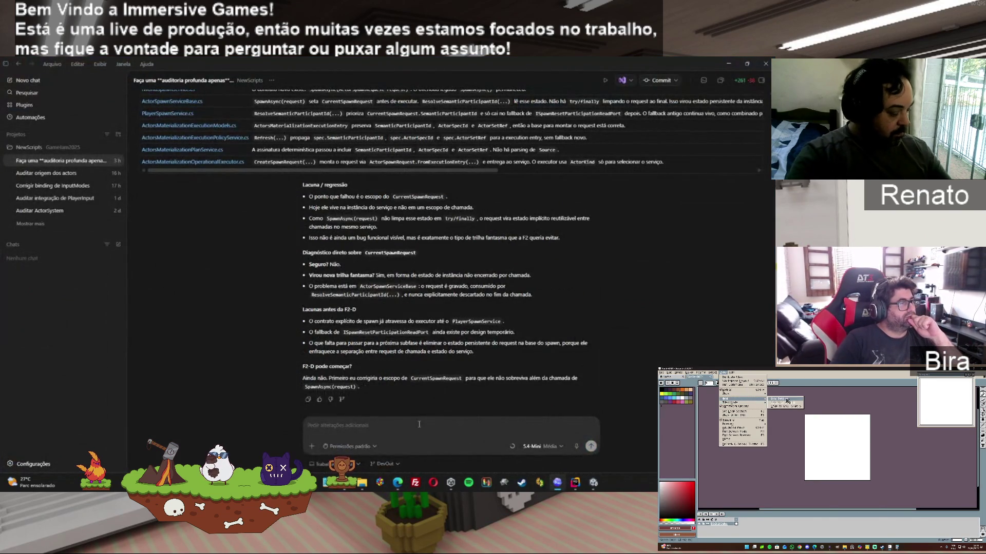
pyautogui.write('$')
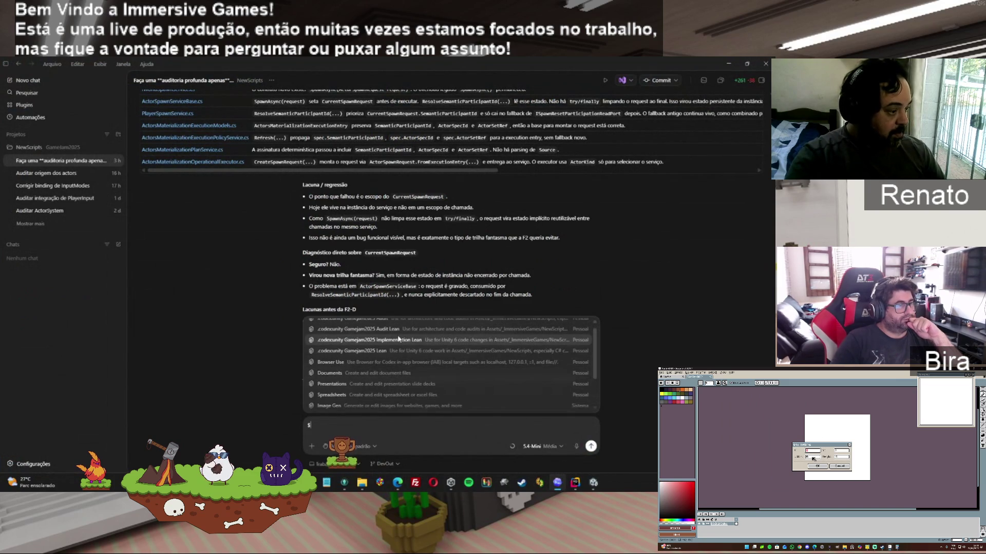
pyautogui.click(399, 338)
pyautogui.hotkey('ctrl', 'v')
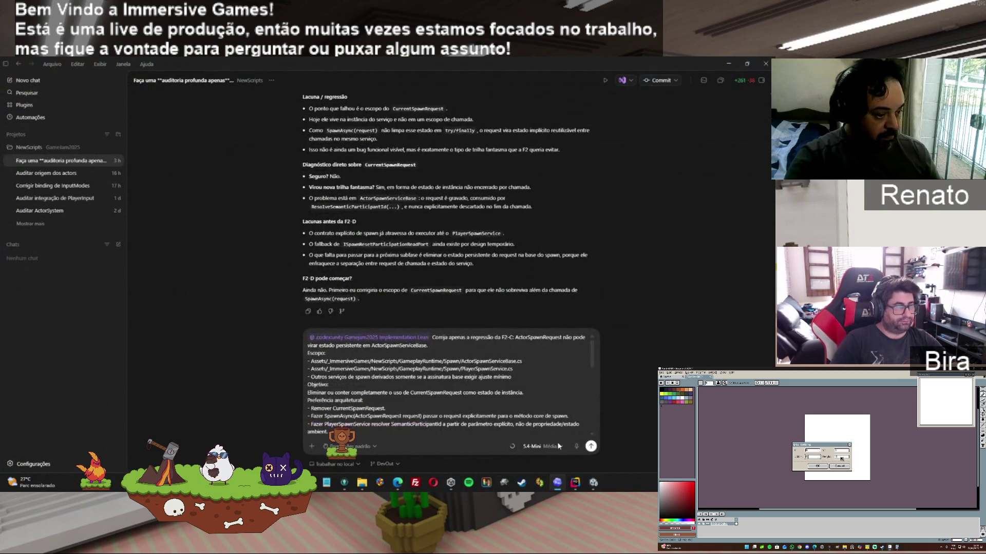
pyautogui.press('Return')
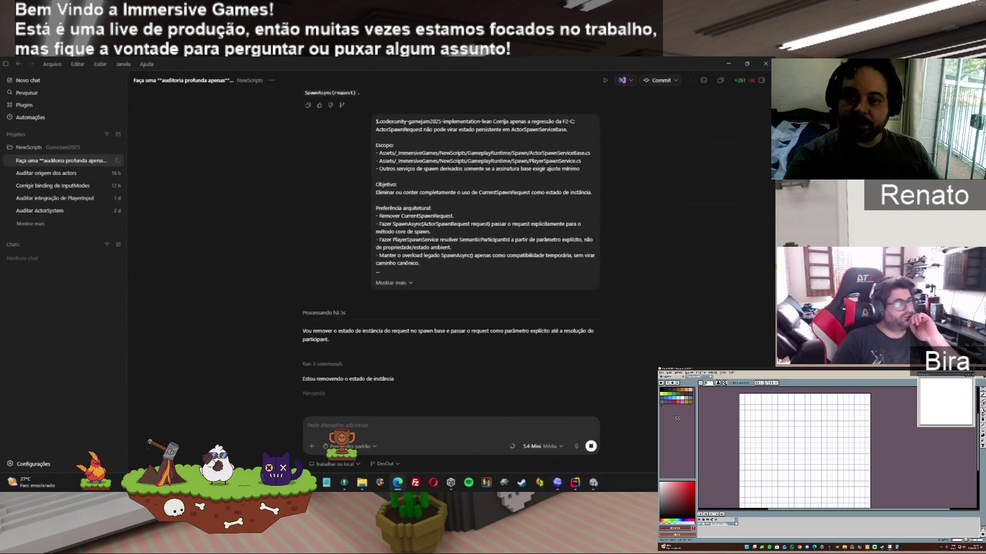
# Step: Copy Codex's fix summary (CurrentSpawnRequest removed, 2 files +7 −11) and return to ChatGPT
pyautogui.click(690, 393)
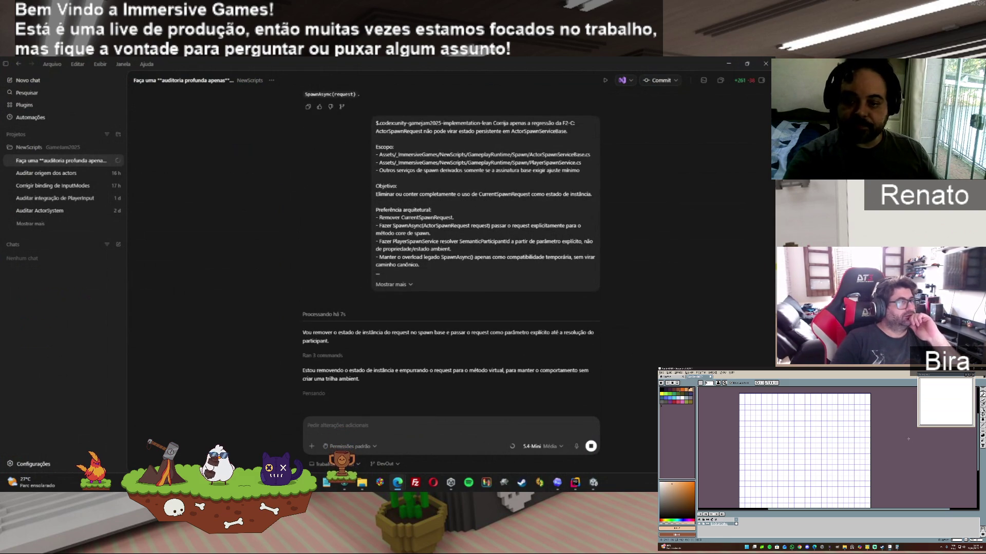
pyautogui.click(666, 383)
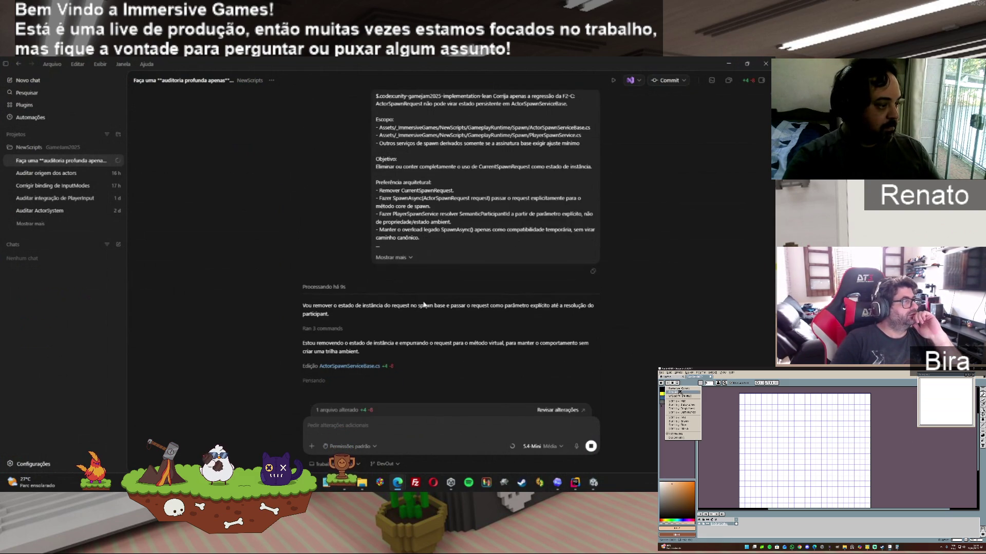
pyautogui.click(673, 383)
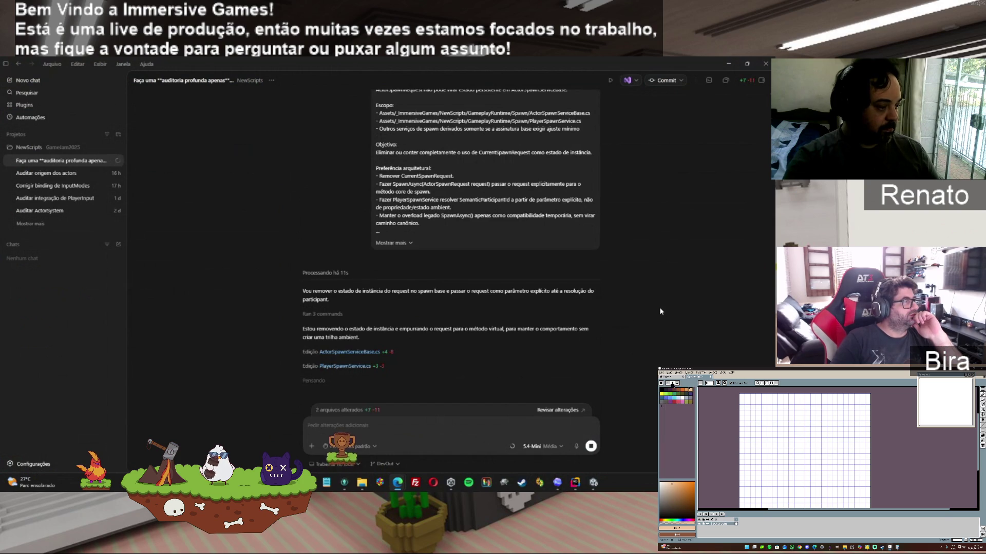
pyautogui.click(673, 384)
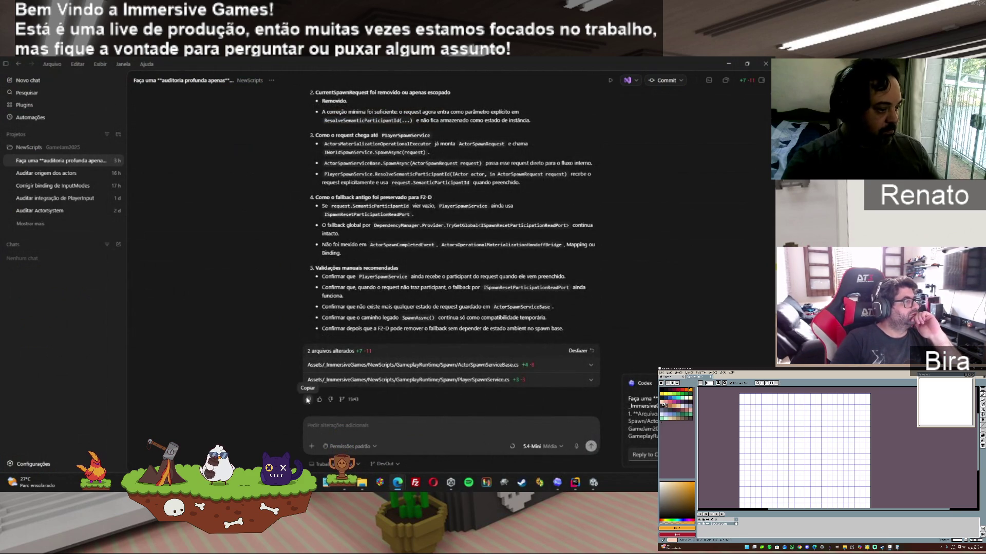
pyautogui.moveTo(399, 485)
pyautogui.click(439, 461)
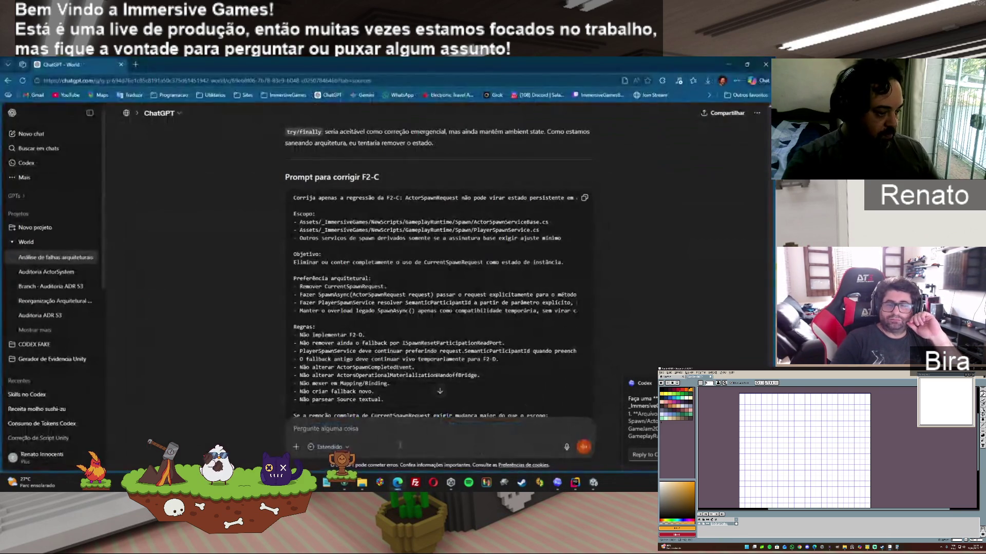
# Step: Paste and send the fix summary to ChatGPT, then bring up the Unity Editor
pyautogui.hotkey('ctrl', 'v')
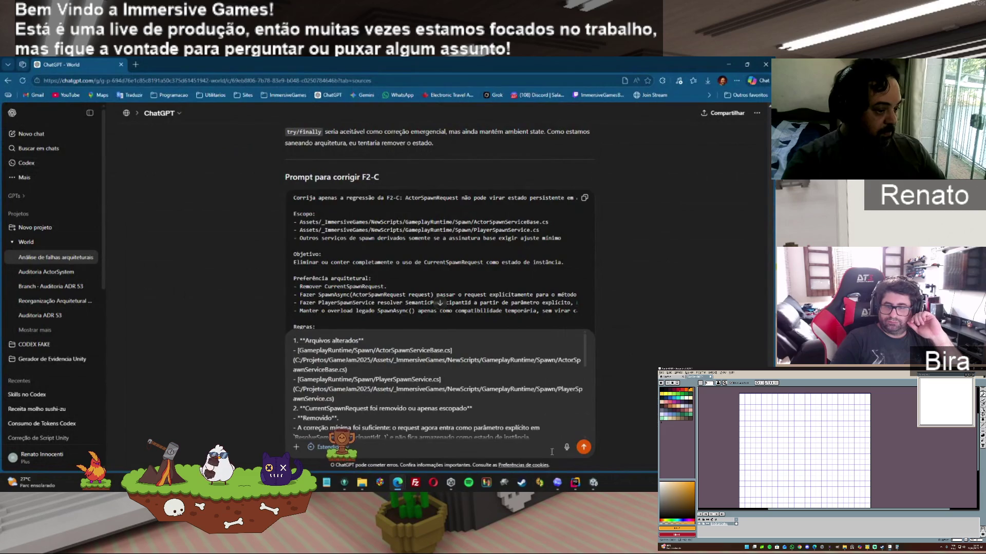
pyautogui.click(583, 447)
pyautogui.click(557, 484)
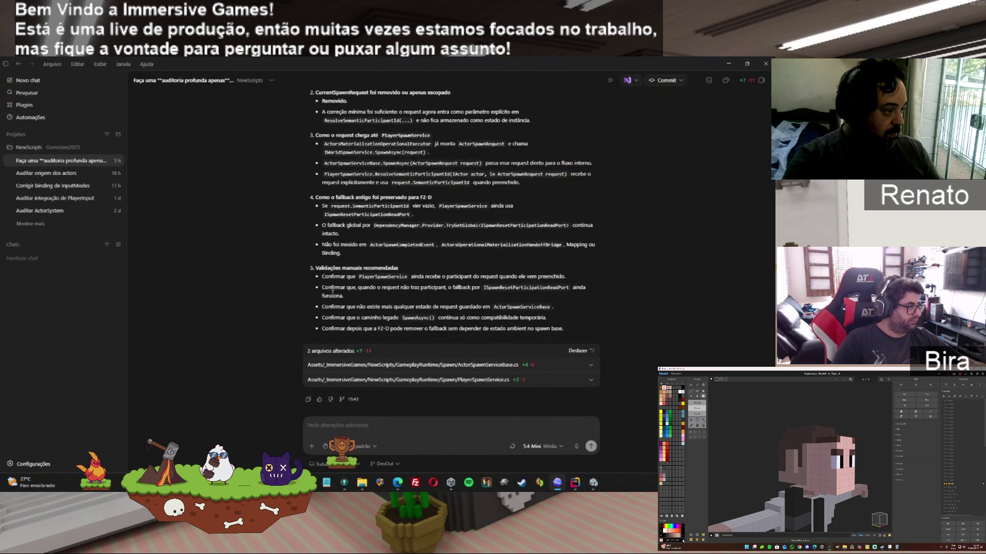
pyautogui.click(594, 482)
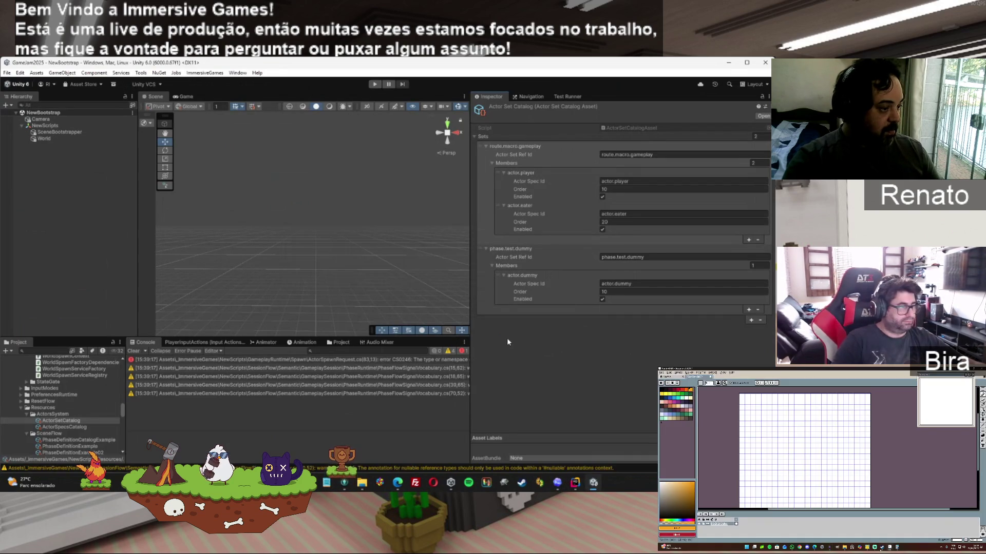
# Step: Inspect the line-83 compile error on the unresolved ActorMaterializationExecutionEntry type
pyautogui.click(340, 361)
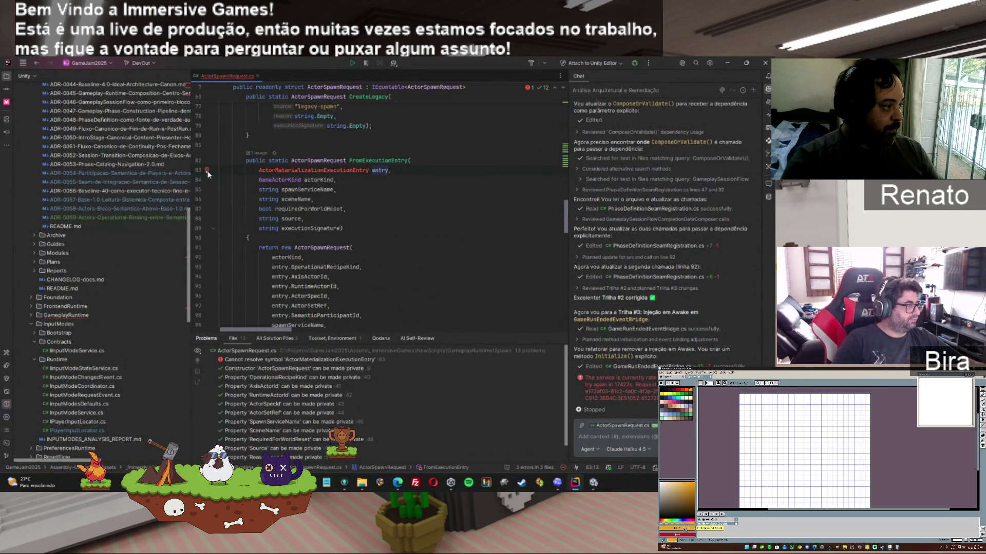
pyautogui.click(207, 169)
pyautogui.click(377, 179)
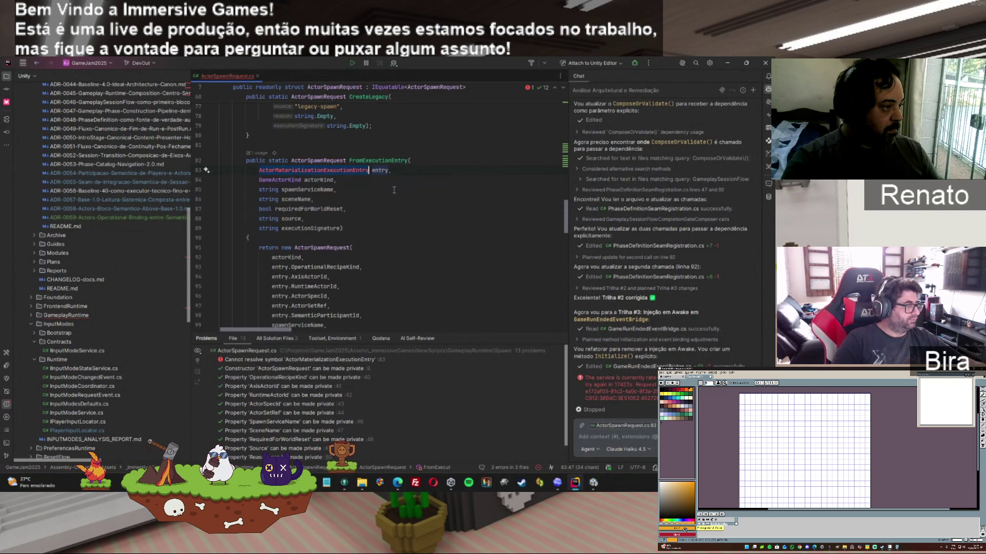
# Step: Scroll ActorSpawnRequest.cs up to the ActorSpawnRequest struct, then return to ChatGPT
pyautogui.moveTo(563, 219); pyautogui.dragTo(563, 206)
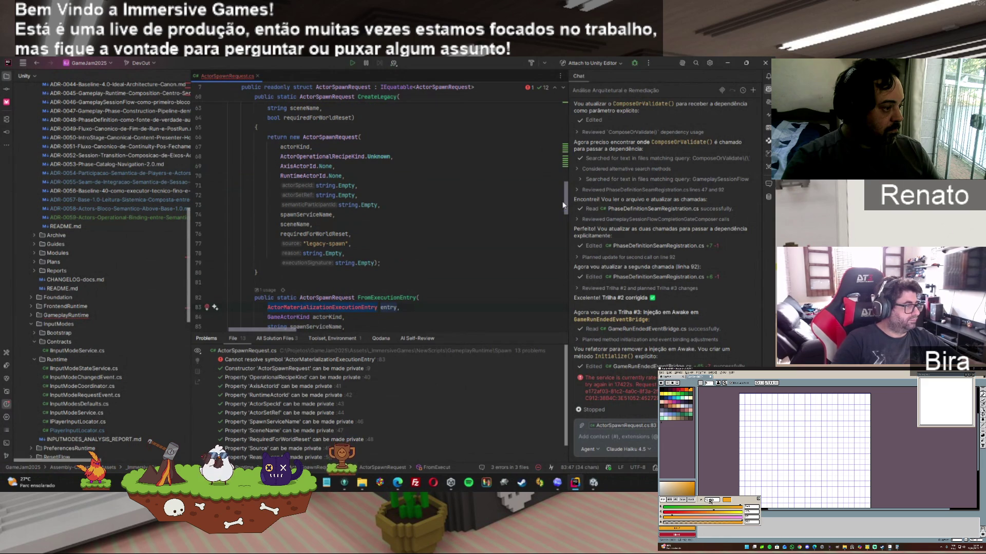
pyautogui.moveTo(563, 205); pyautogui.dragTo(561, 241)
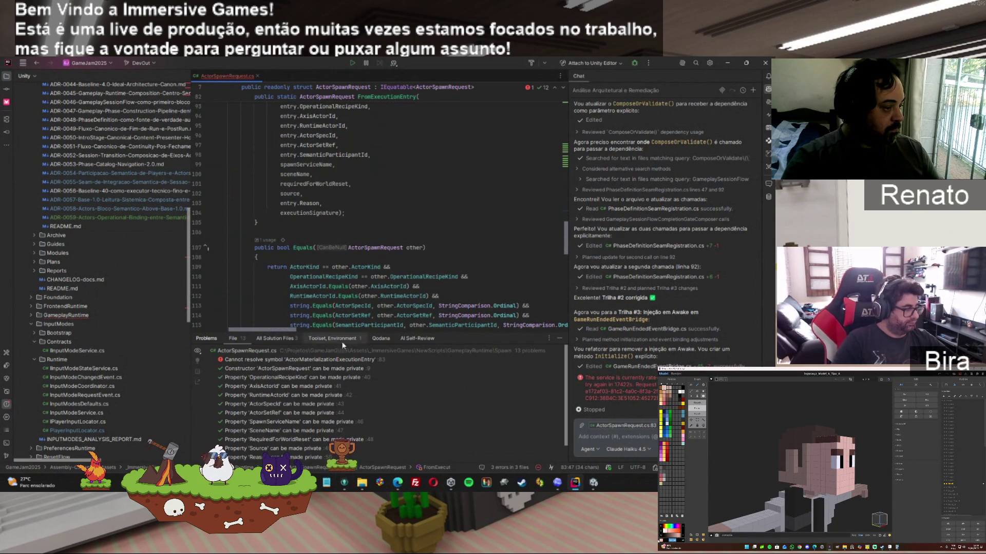
pyautogui.moveTo(564, 230); pyautogui.dragTo(571, 104)
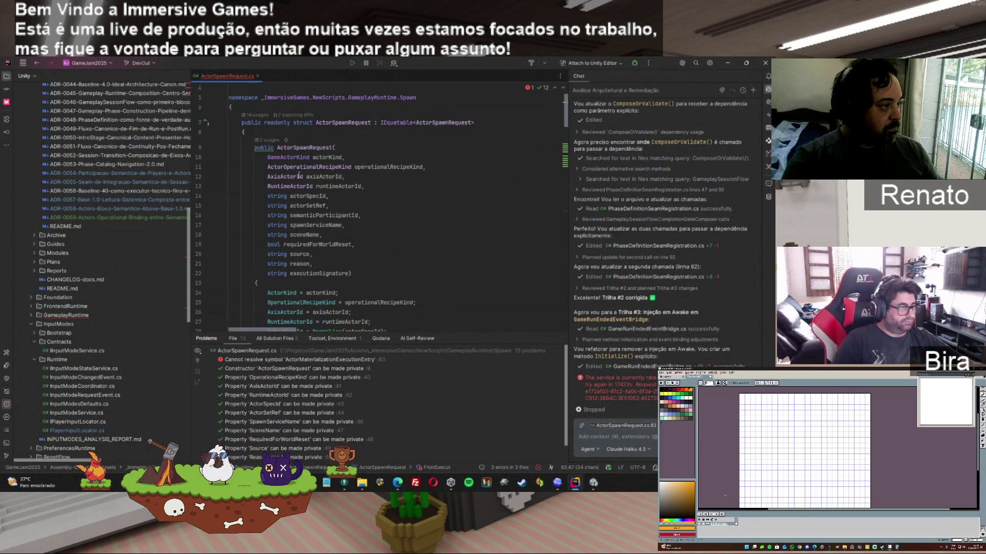
pyautogui.doubleClick(343, 123)
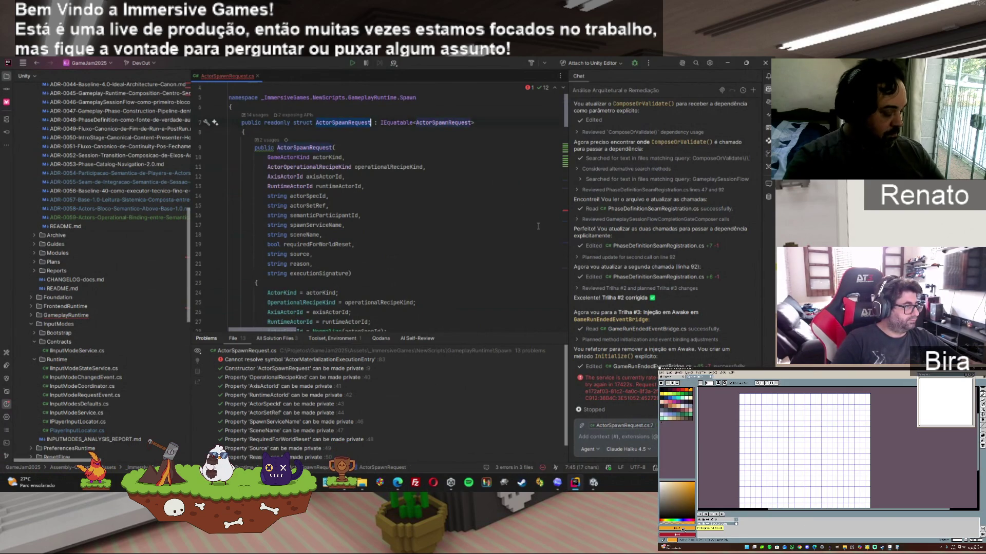
pyautogui.click(397, 483)
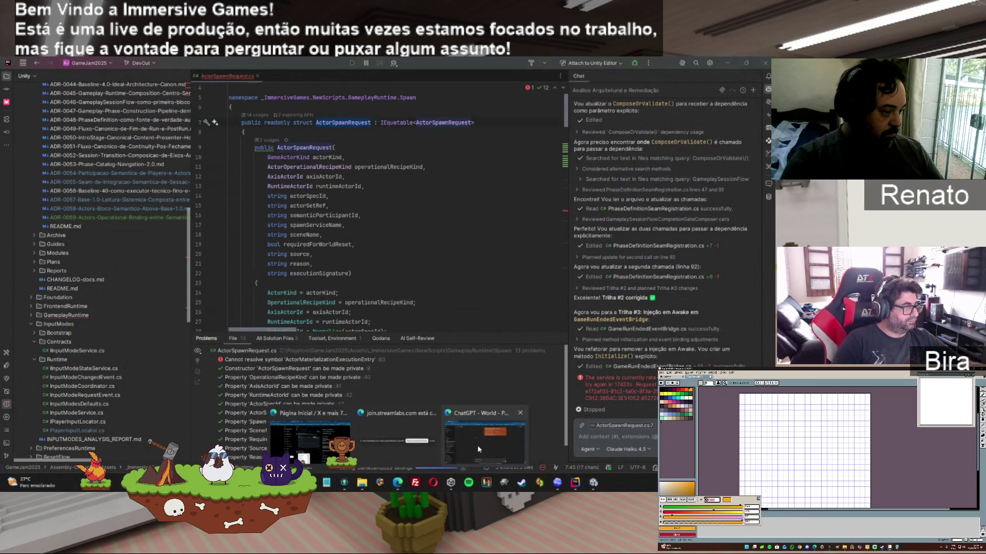
pyautogui.click(477, 450)
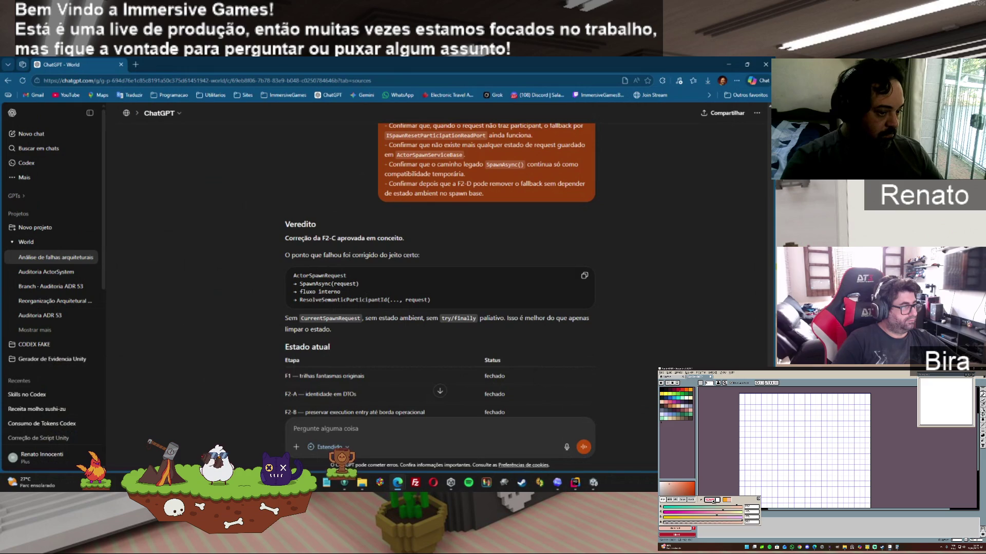
pyautogui.scroll(-3, 440, 271)
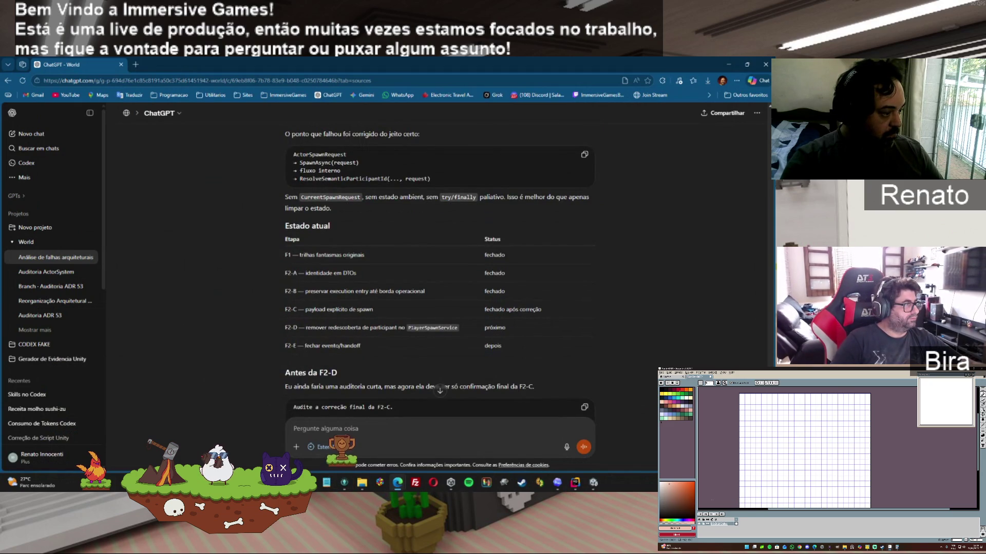
pyautogui.scroll(-3, 440, 296)
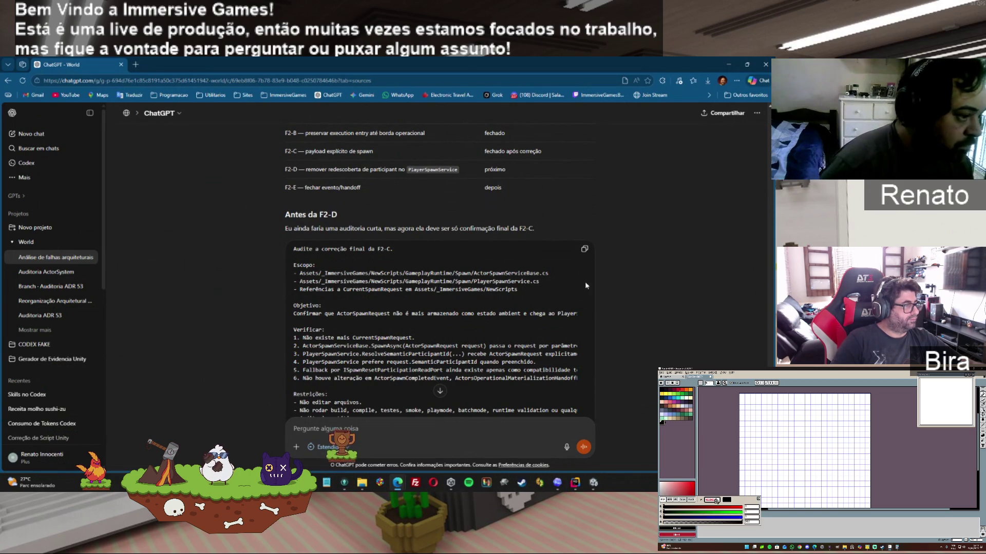
# Step: Send the final F2-C audit prompt to Codex with the Audit Lean skill
pyautogui.click(565, 488)
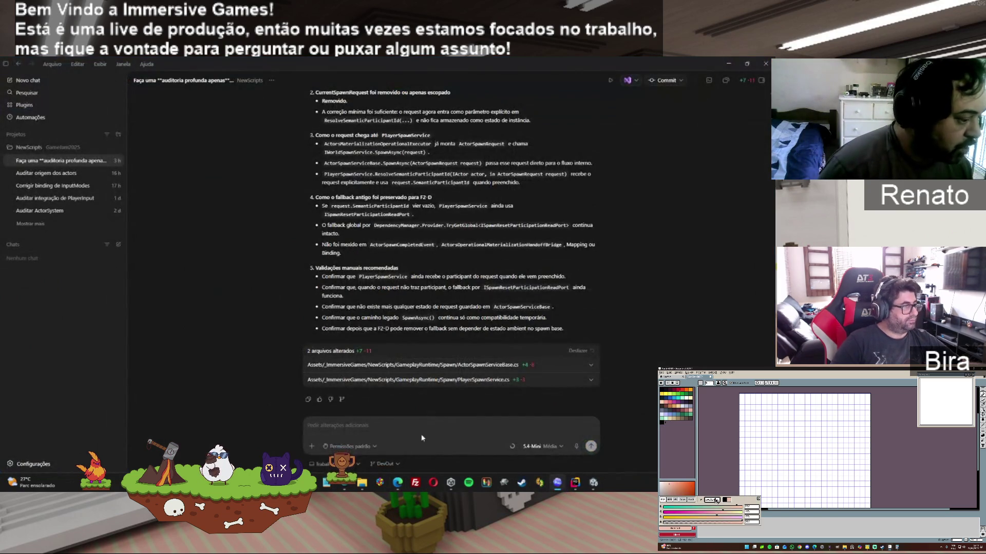
pyautogui.write('$a')
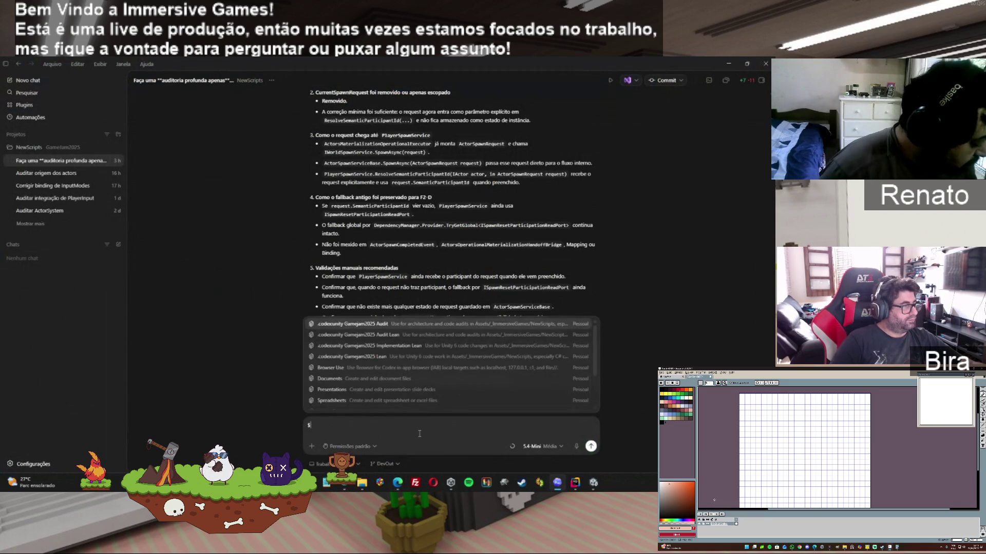
pyautogui.click(385, 339)
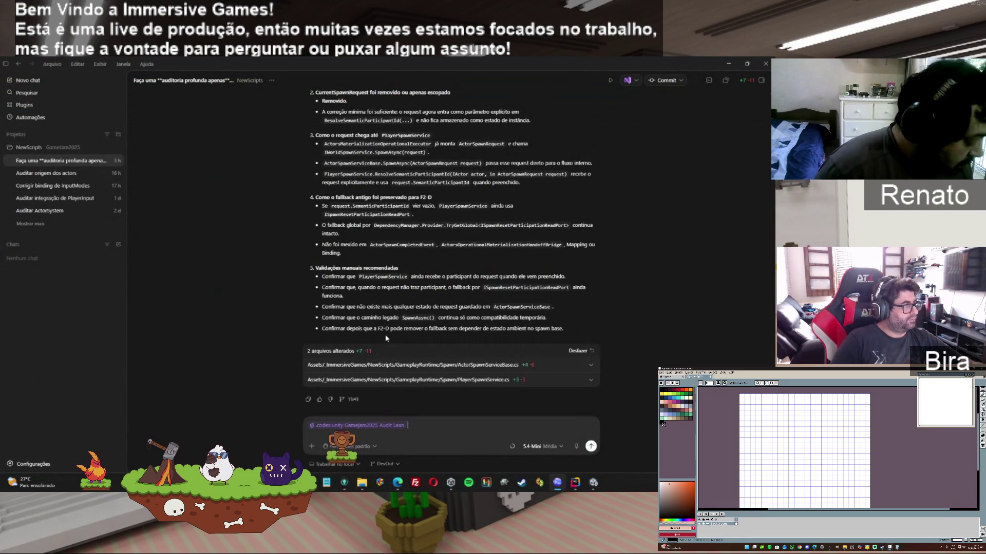
pyautogui.hotkey('ctrl', 'v')
pyautogui.click(591, 447)
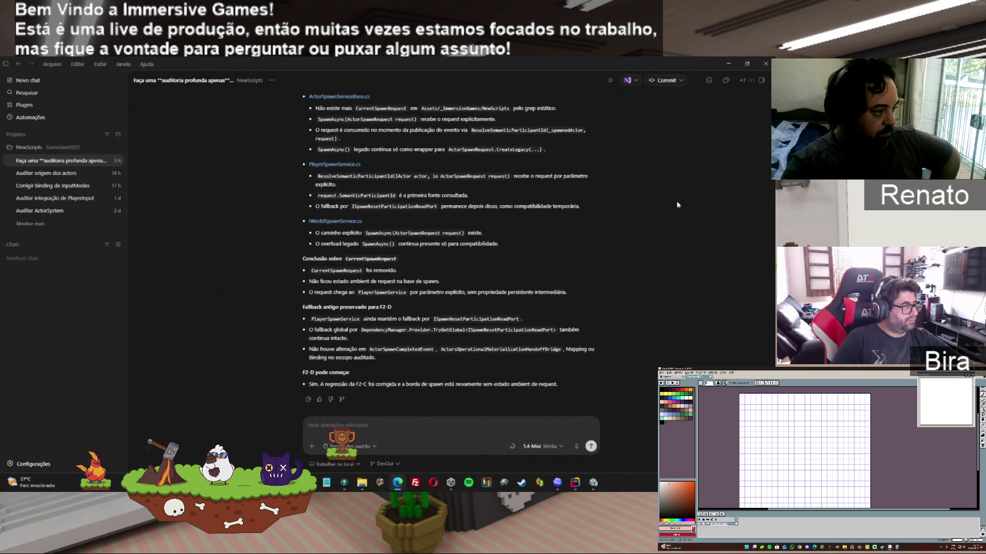
# Step: Paste Codex's PASS audit report into ChatGPT and start a note 'Eu não cons'
pyautogui.click(308, 399)
pyautogui.moveTo(397, 483)
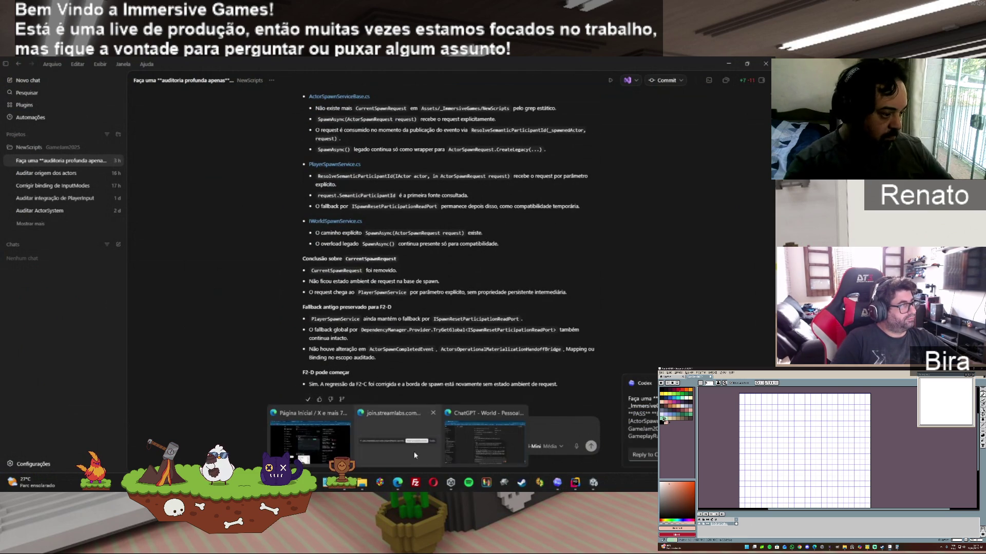
pyautogui.click(453, 433)
pyautogui.hotkey('ctrl', 'v')
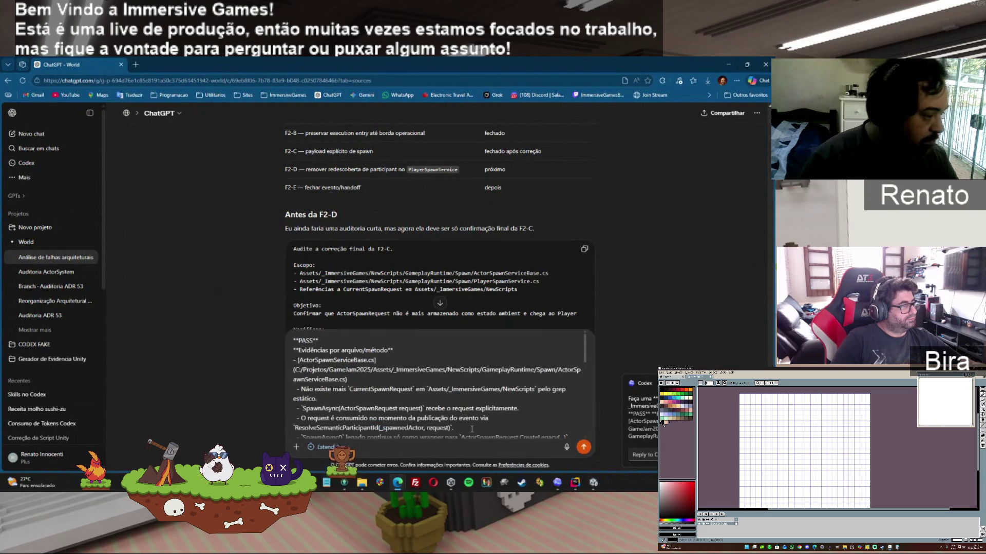
pyautogui.write('Eu não')
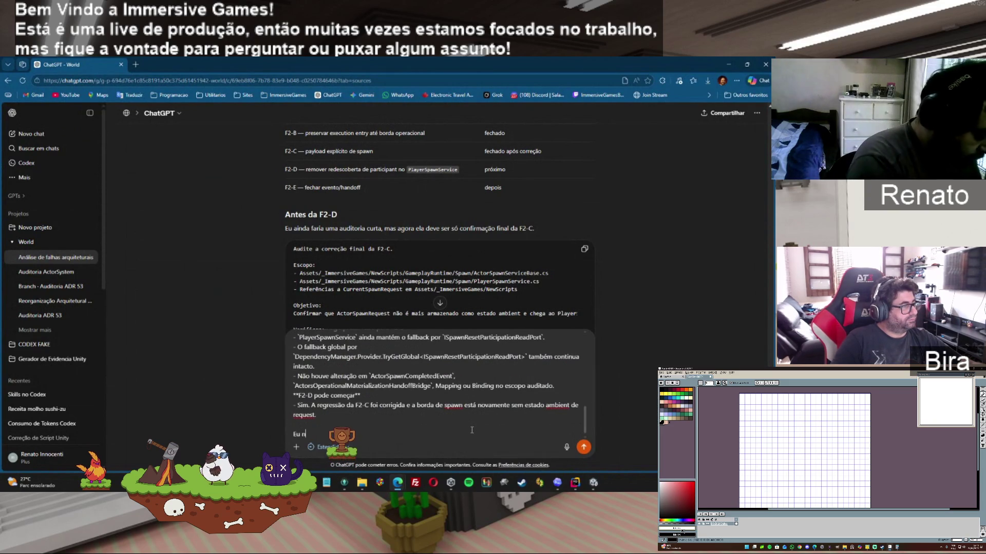